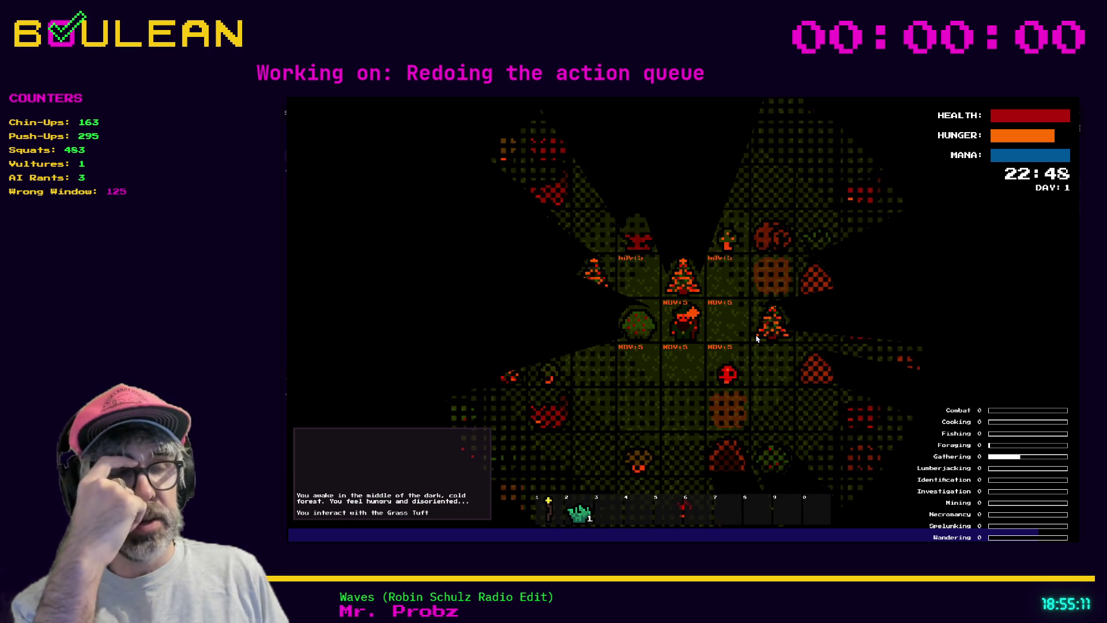
Step: Step up-right to harvest the Green Mushroom (Foraging rises to 5), then stop the game with F8
{"action": "key", "text": "KP_9"}
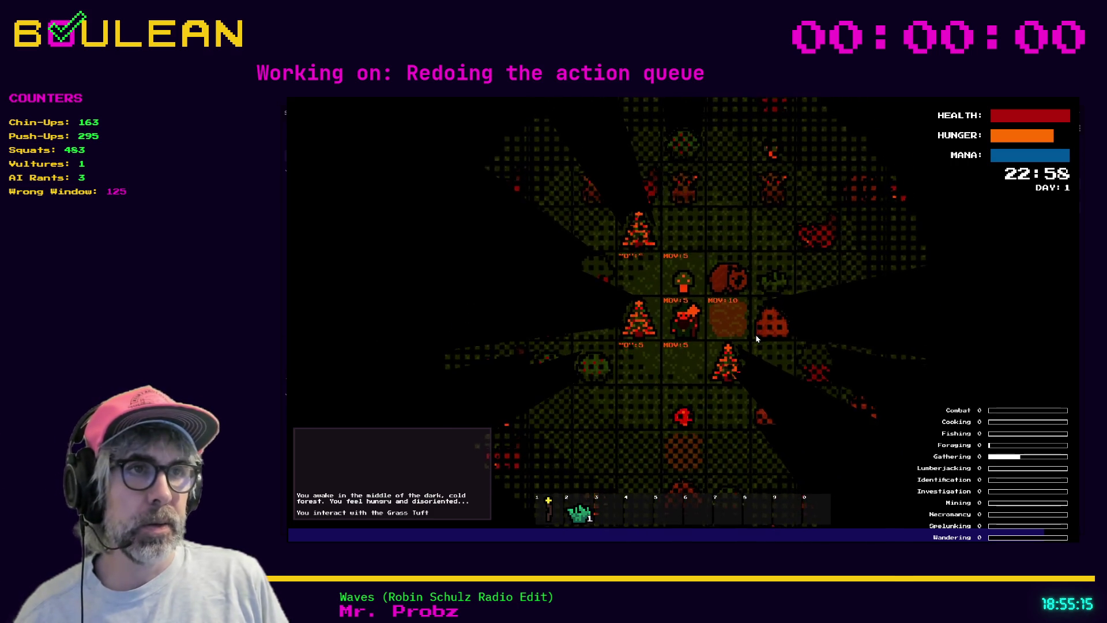
{"action": "key", "text": "KP_8"}
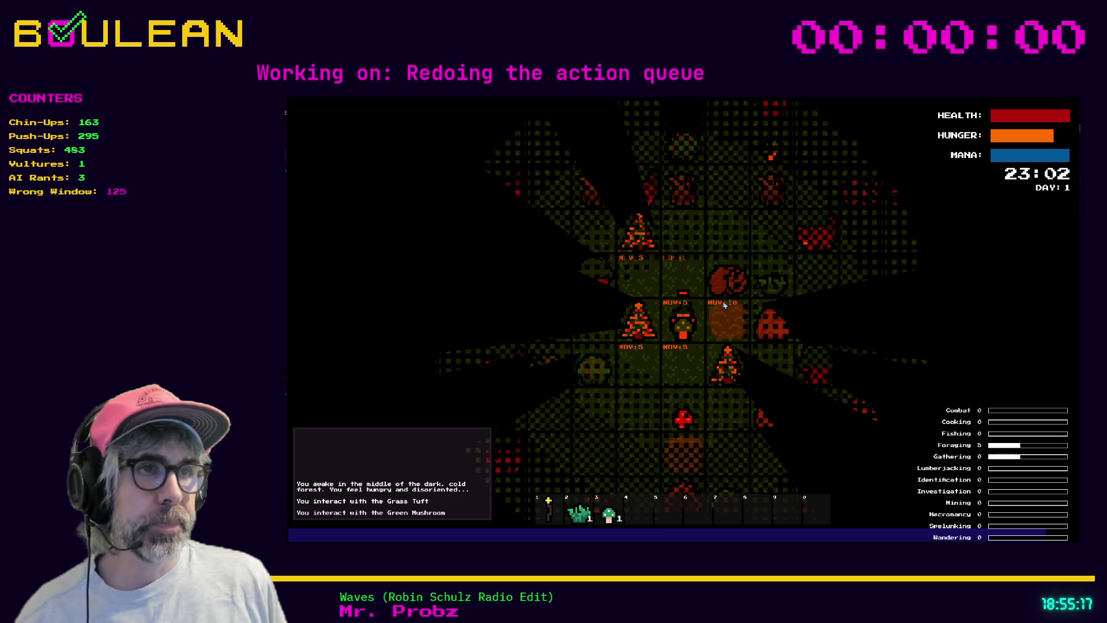
{"action": "key", "text": "F8"}
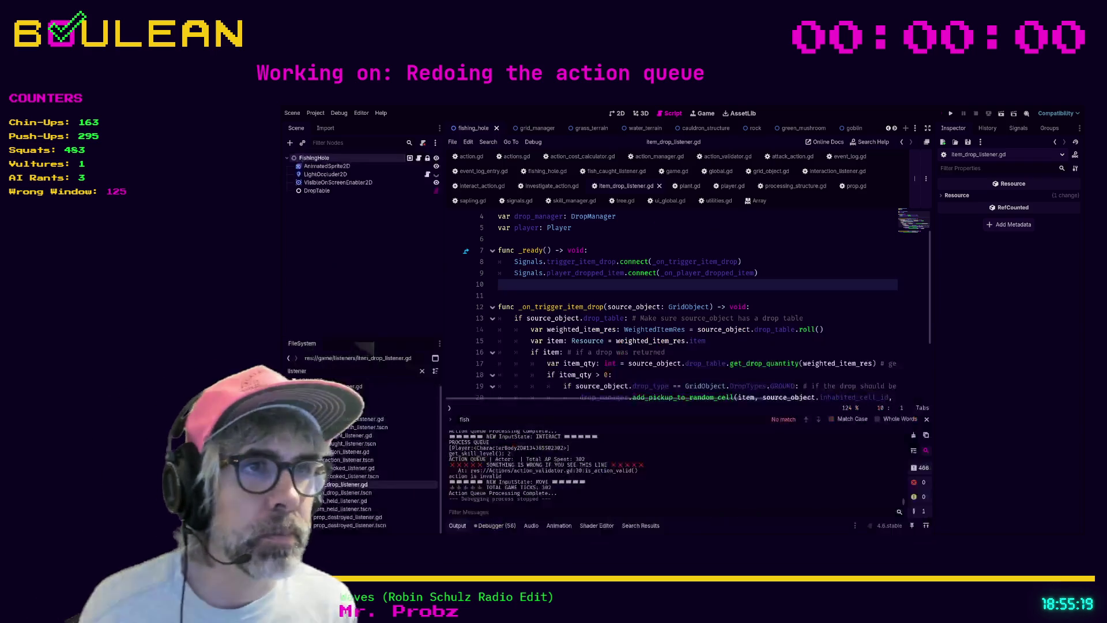
{"action": "left_click", "coordinate": [521, 297]}
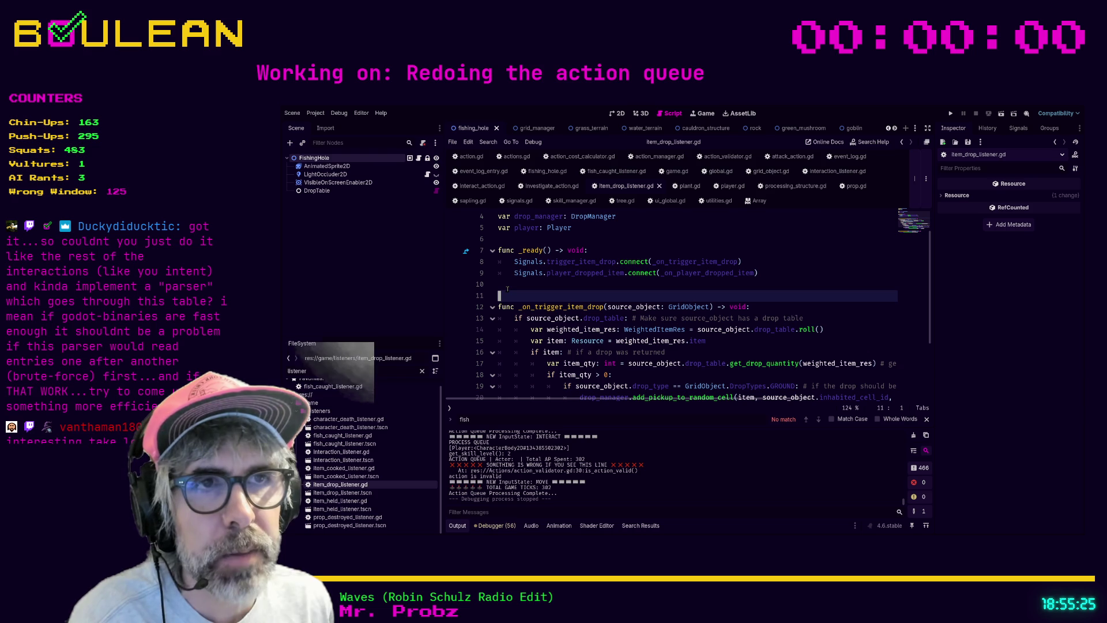
{"action": "left_click", "coordinate": [507, 286]}
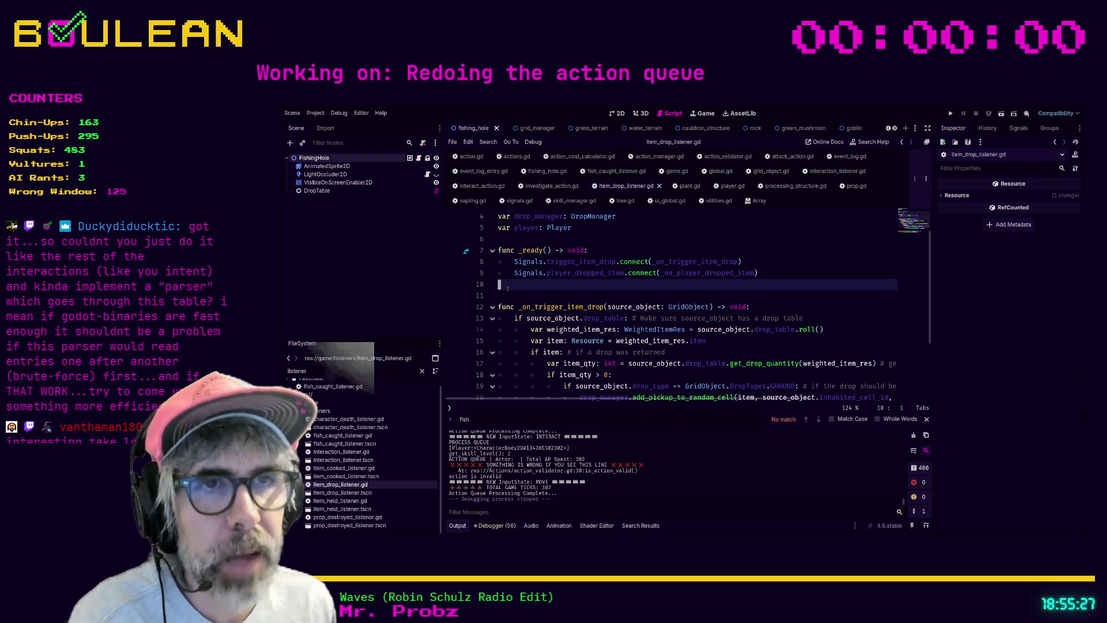
{"action": "left_click", "coordinate": [501, 295]}
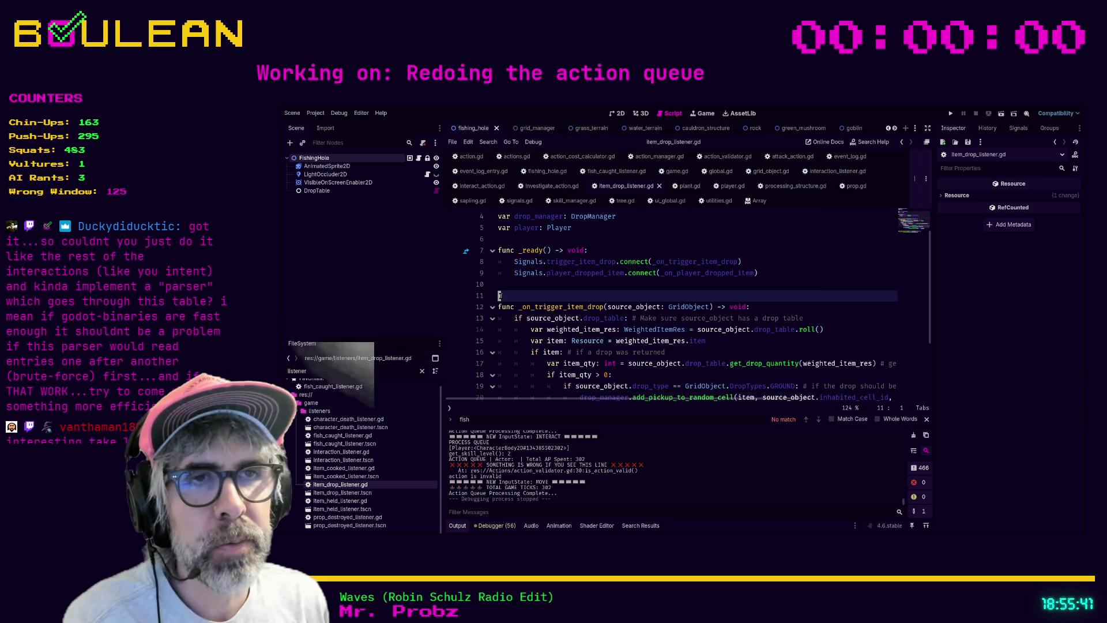
{"action": "left_click", "coordinate": [510, 280]}
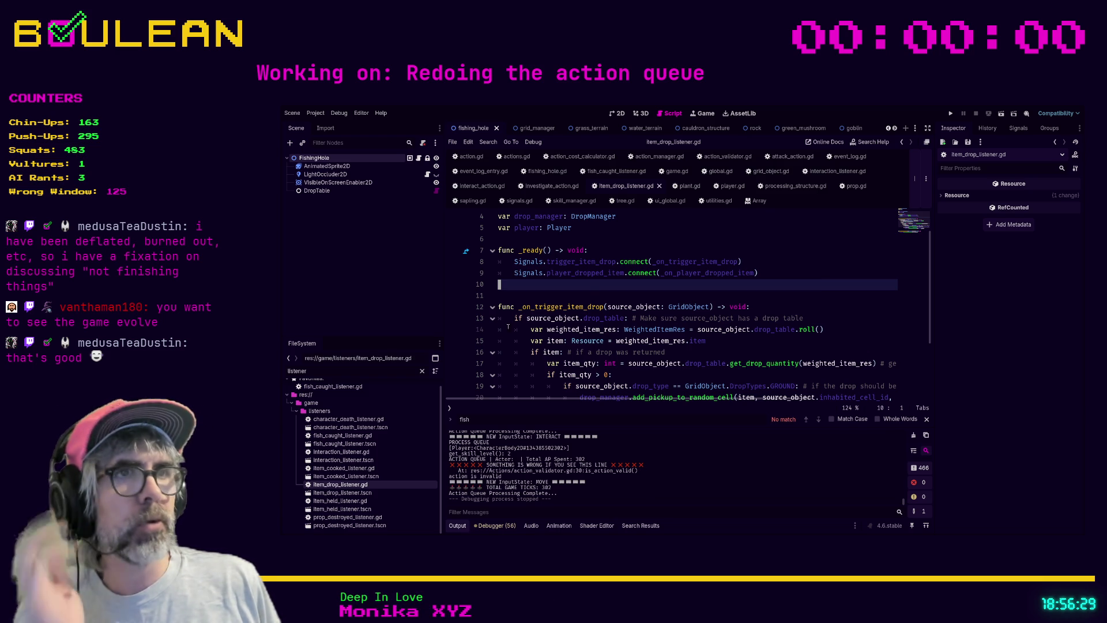
{"action": "left_click", "coordinate": [589, 296]}
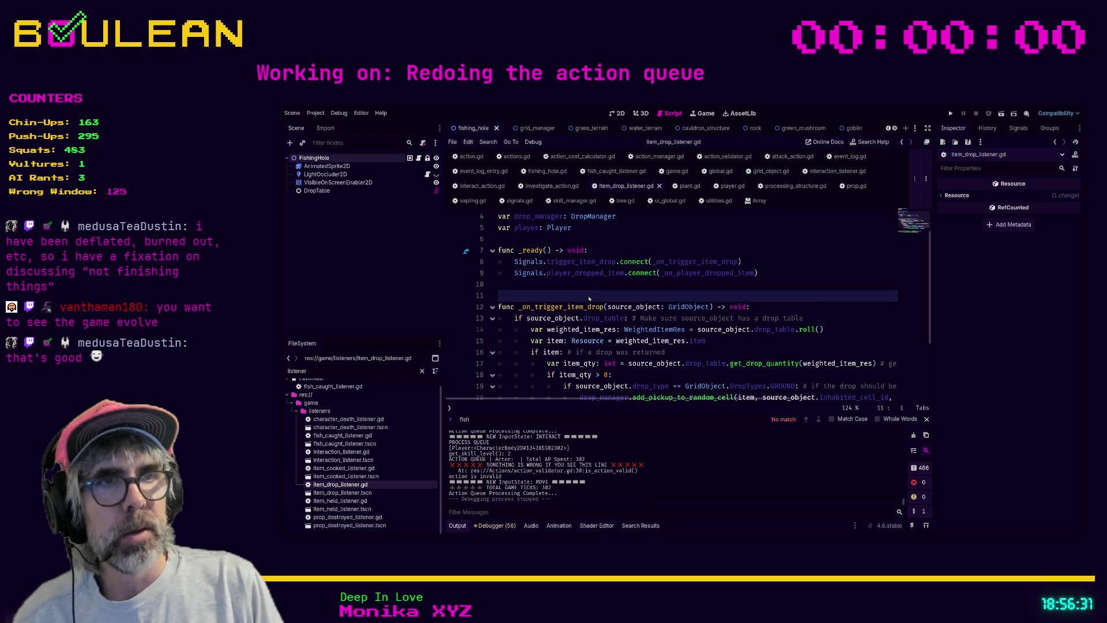
Step: Open fish_caught_listener.gd at the 'cannon' search match and switch to distraction-free editing
{"action": "left_click", "coordinate": [640, 526]}
{"action": "left_click", "coordinate": [502, 373]}
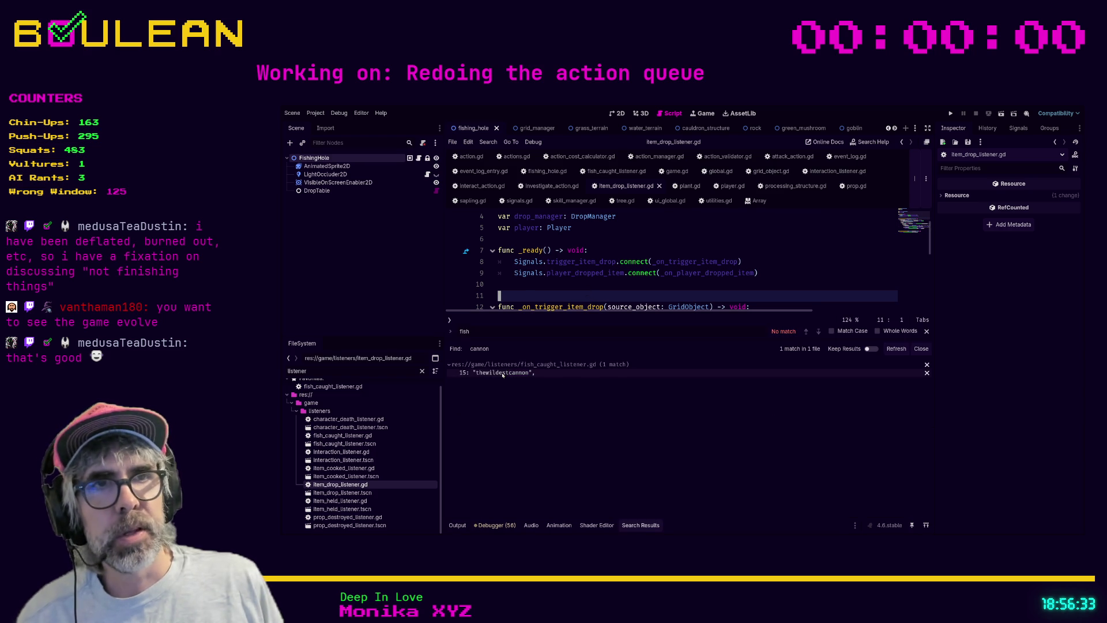
{"action": "left_click", "coordinate": [687, 275]}
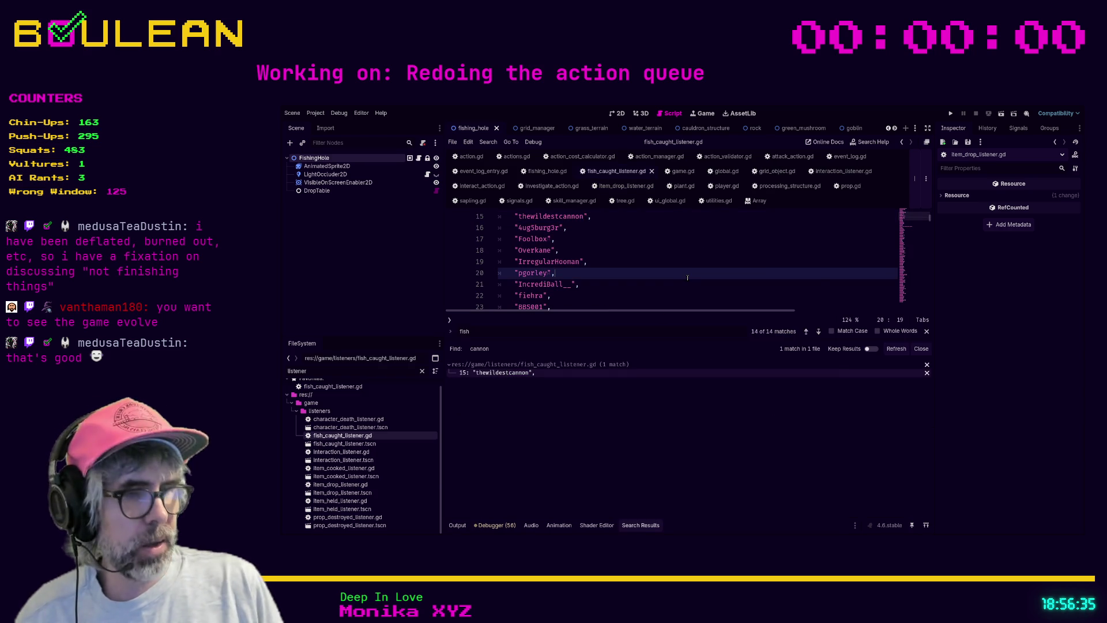
{"action": "key", "text": "ctrl+shift+F11"}
Step: Scroll the available_names list down to its end around line 101, then restore the side panels
{"action": "scroll", "coordinate": [398, 278], "scroll_direction": "up", "scroll_amount": 5}
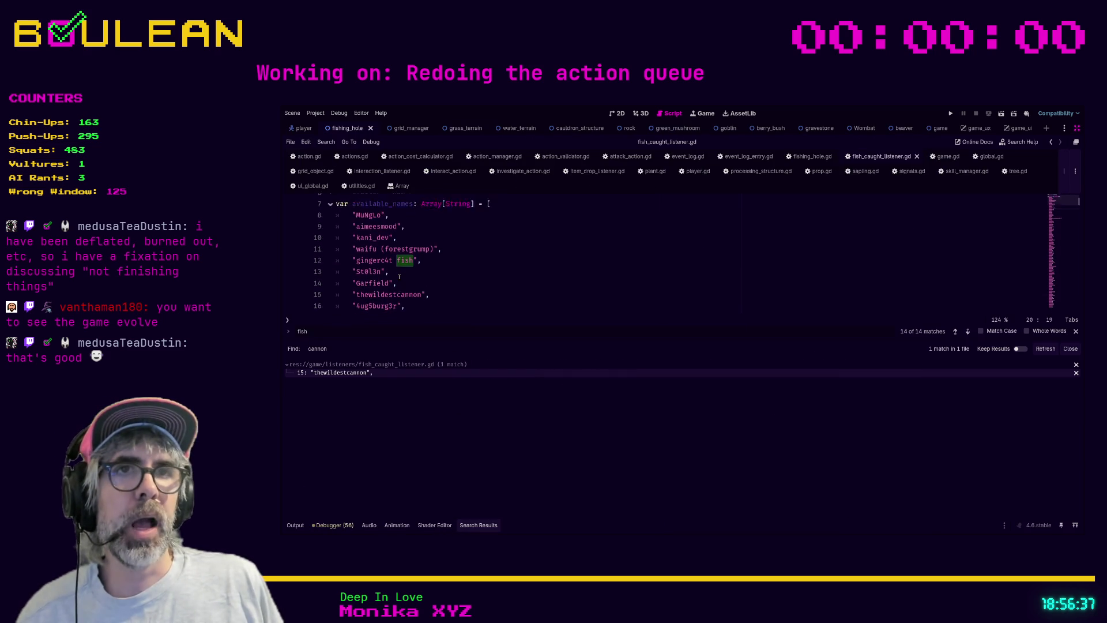
{"action": "scroll", "coordinate": [416, 272], "scroll_direction": "down", "scroll_amount": 1}
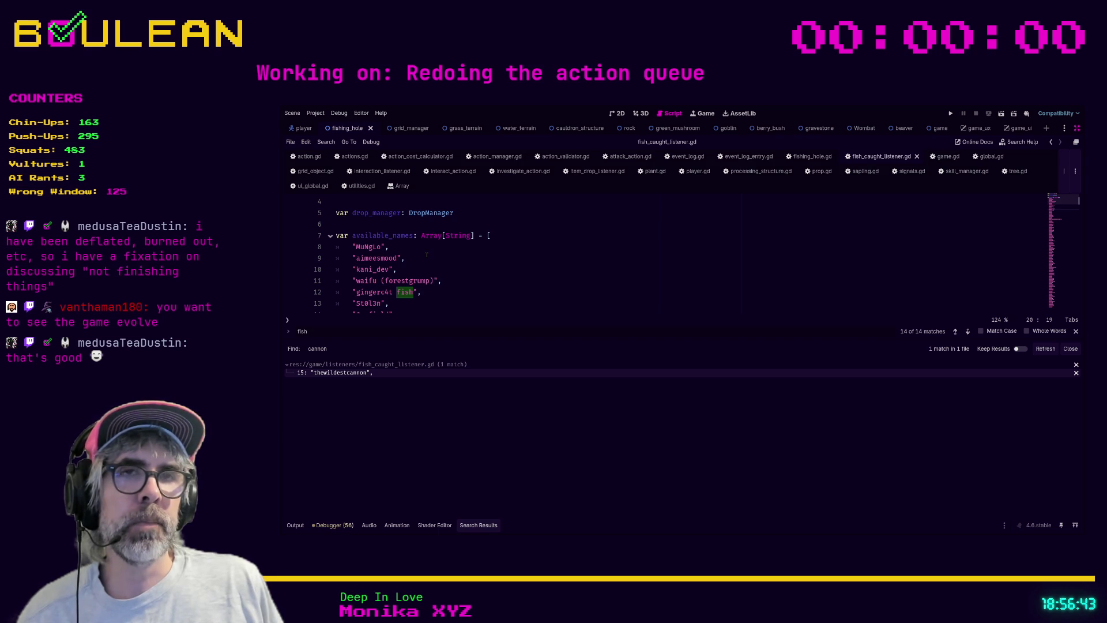
{"action": "scroll", "coordinate": [427, 254], "scroll_direction": "down", "scroll_amount": 8}
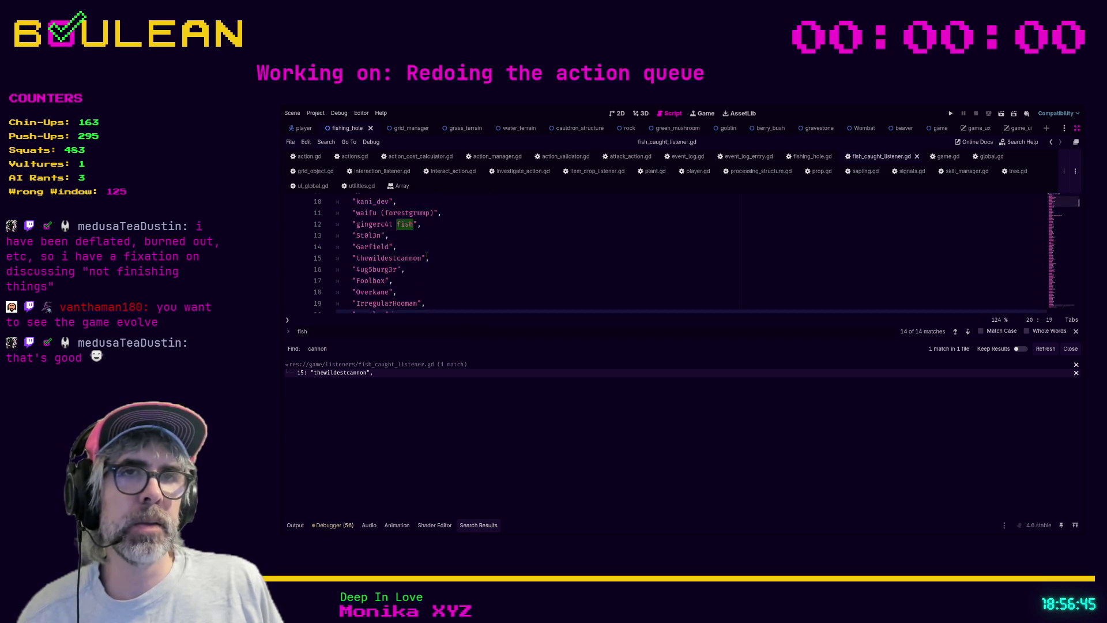
{"action": "scroll", "coordinate": [427, 254], "scroll_direction": "down", "scroll_amount": 10}
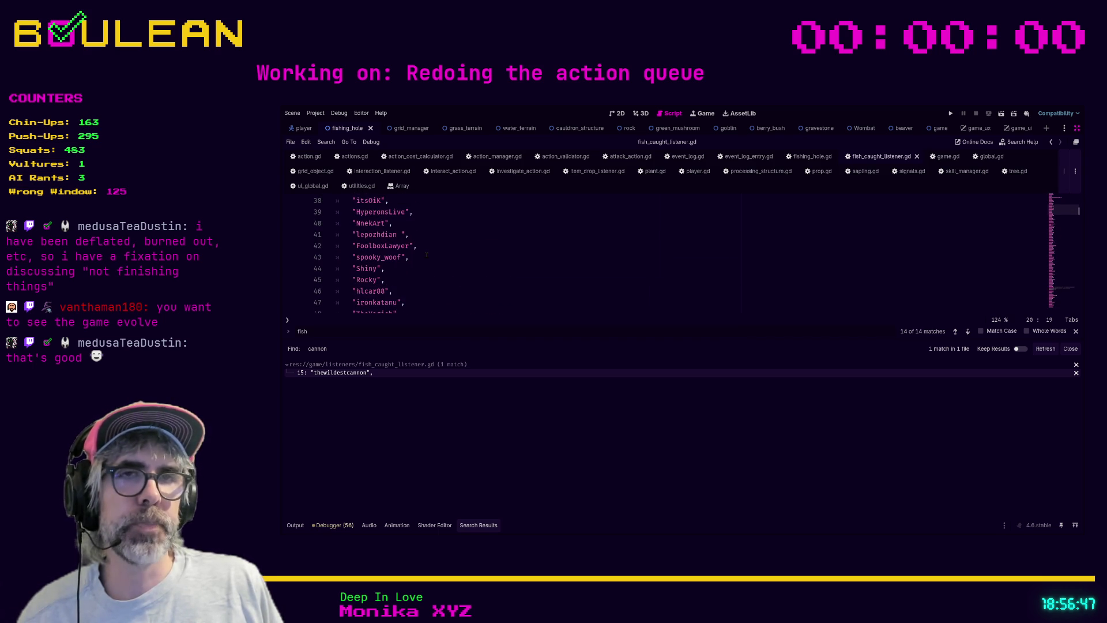
{"action": "scroll", "coordinate": [426, 255], "scroll_direction": "down", "scroll_amount": 5}
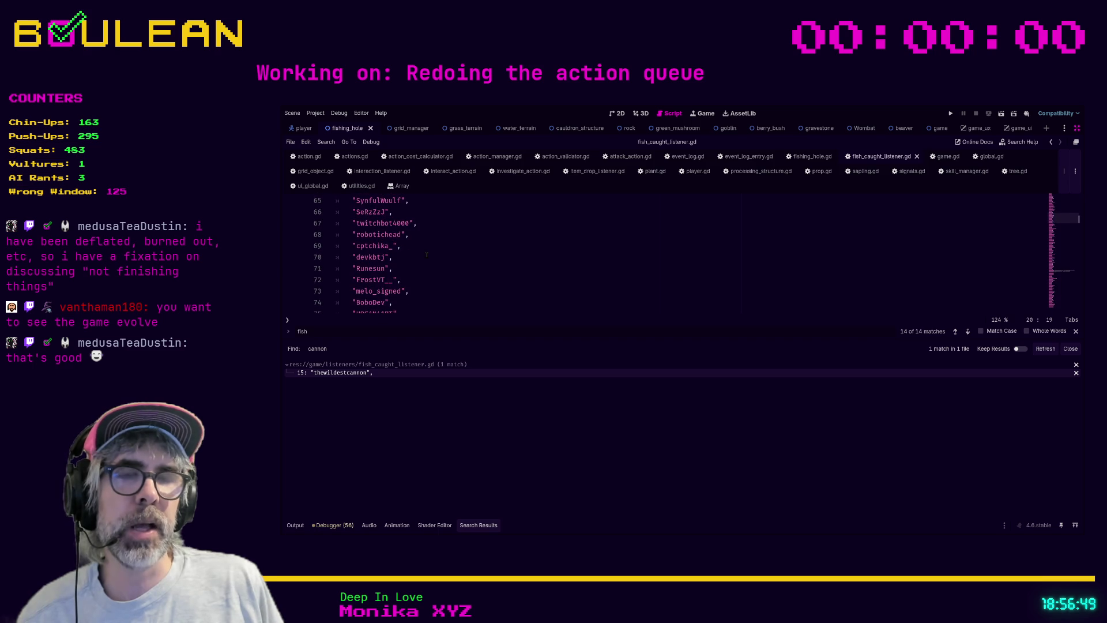
{"action": "scroll", "coordinate": [427, 255], "scroll_direction": "down", "scroll_amount": 3}
{"action": "scroll", "coordinate": [431, 291], "scroll_direction": "down", "scroll_amount": 3}
{"action": "left_click", "coordinate": [428, 302]}
{"action": "left_click_drag", "start_coordinate": [428, 303], "coordinate": [436, 248]}
{"action": "left_click", "coordinate": [438, 264]}
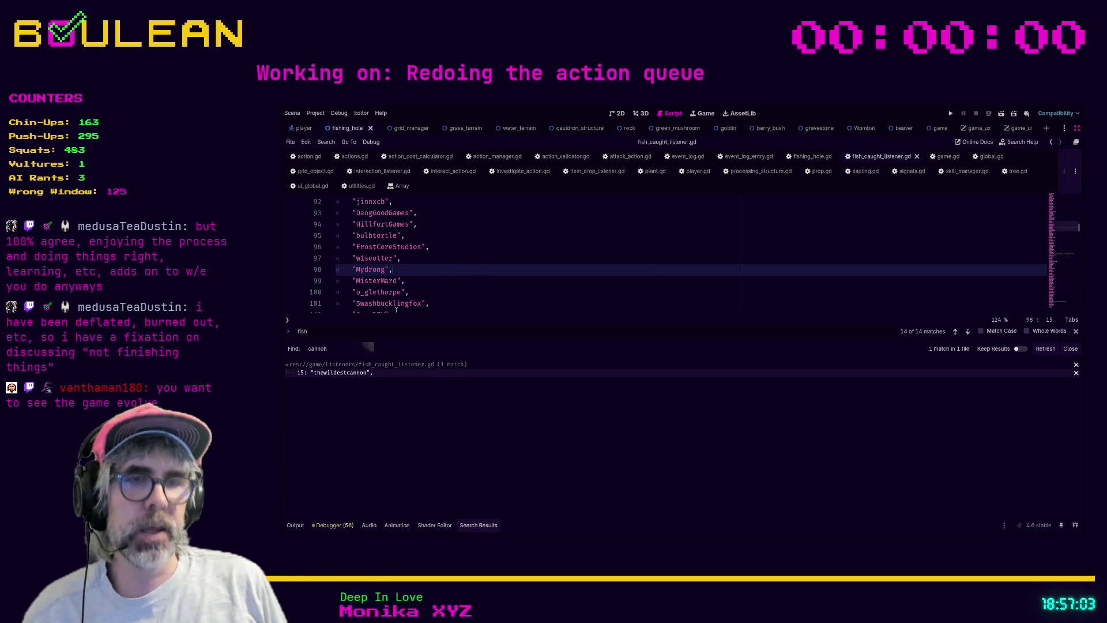
{"action": "key", "text": "ctrl+shift+F11"}
Step: Filter files by 'tree', open tree.tscn, and expand the DropTable's first weighted item entry (the log item)
{"action": "type", "text": "tree"}
{"action": "scroll", "coordinate": [330, 438], "scroll_direction": "down", "scroll_amount": 5}
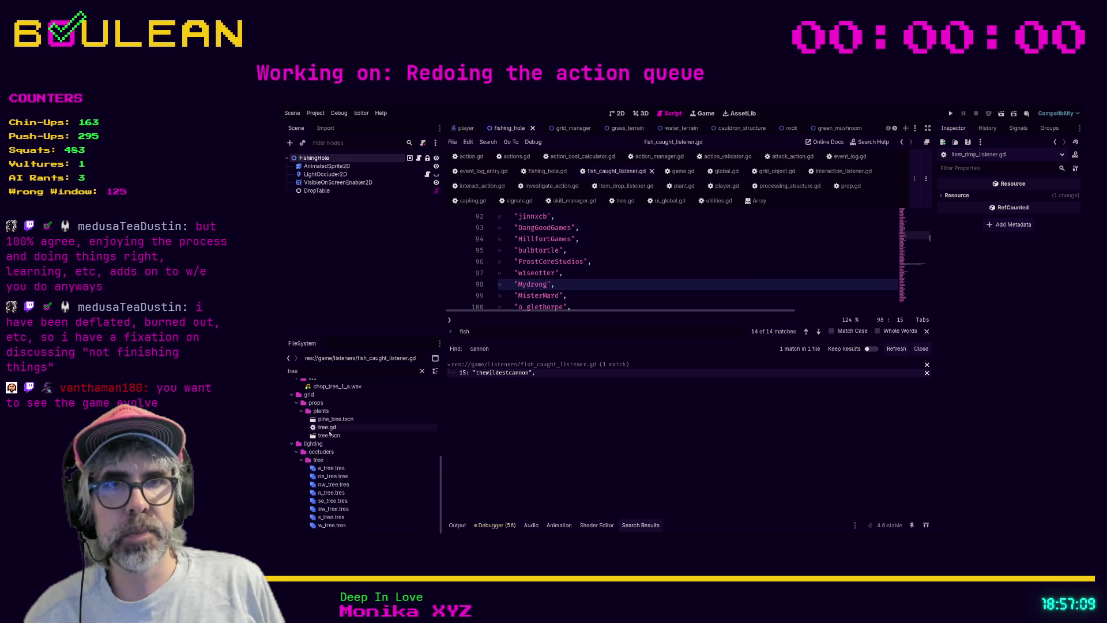
{"action": "double_click", "coordinate": [329, 436]}
{"action": "left_click", "coordinate": [306, 158]}
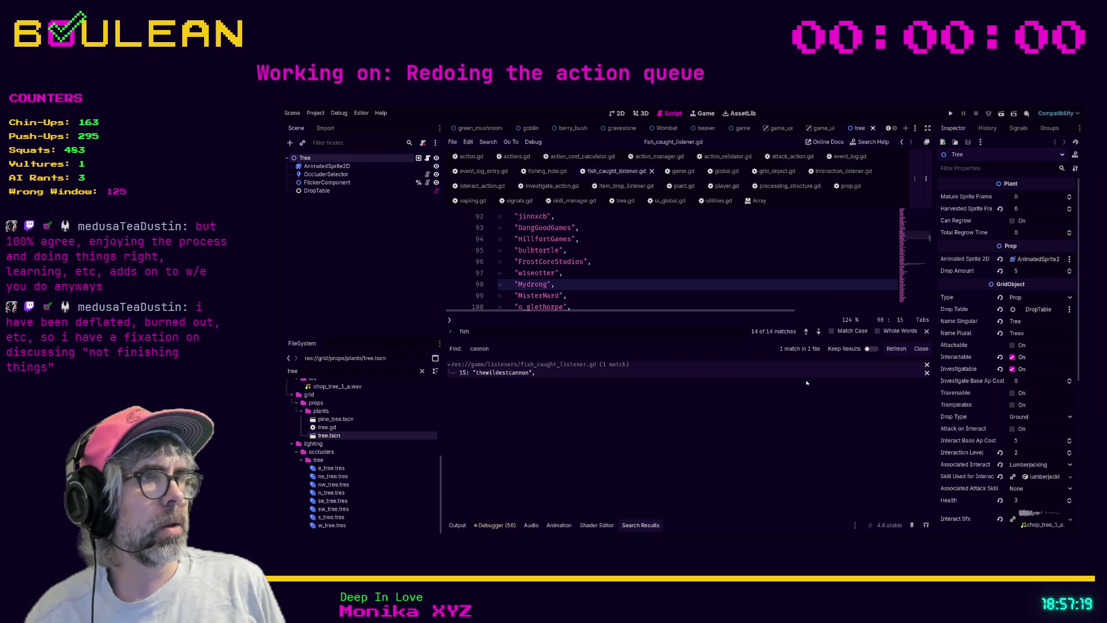
{"action": "left_click", "coordinate": [310, 193]}
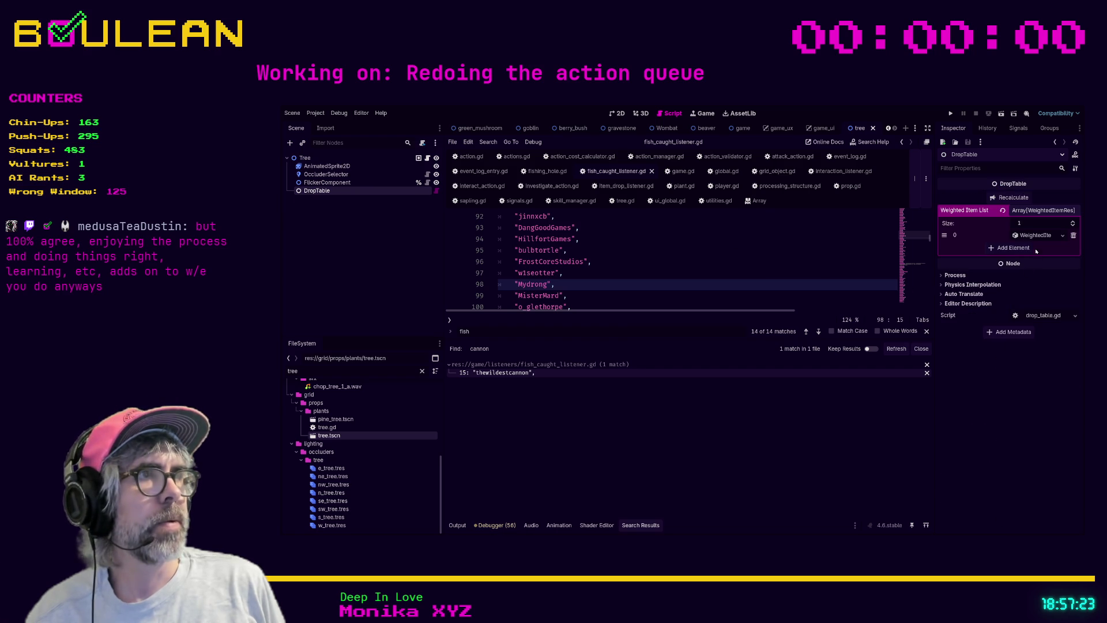
{"action": "left_click", "coordinate": [1036, 236]}
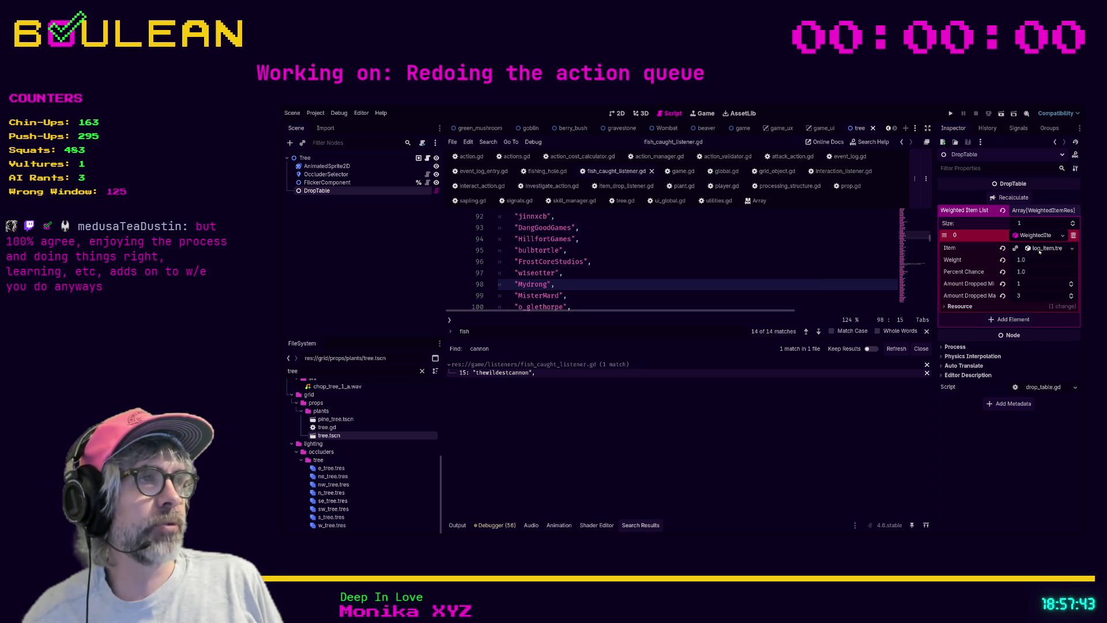
Step: Filter the FileSystem by 'g_item', then 'item_res', and open item_res.gd
{"action": "double_click", "coordinate": [371, 374]}
{"action": "type", "text": "g"}
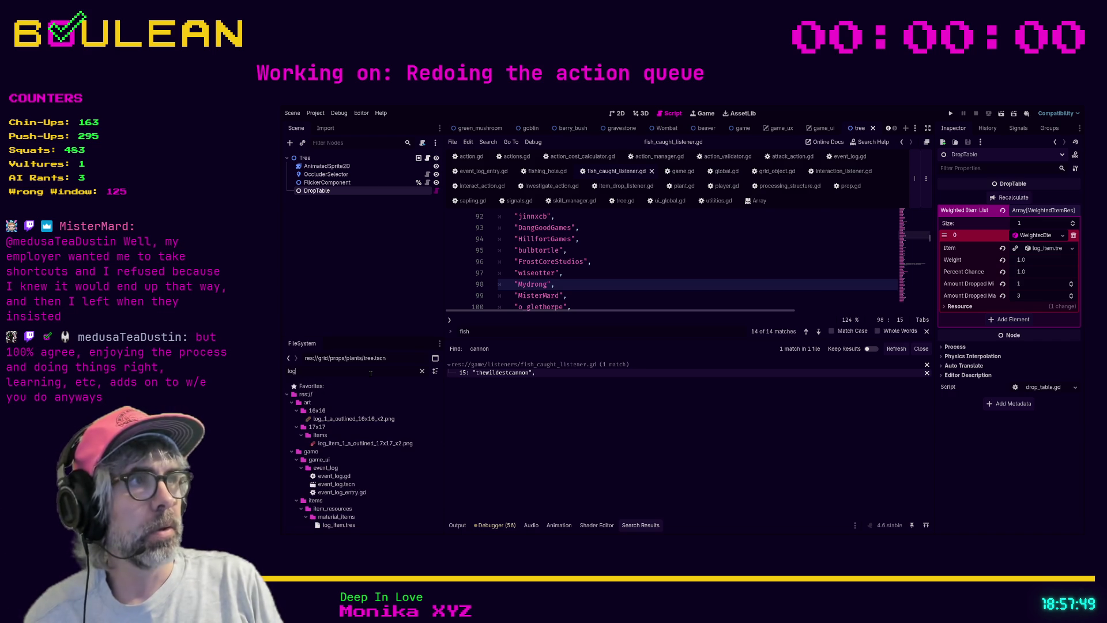
{"action": "type", "text": "_item"}
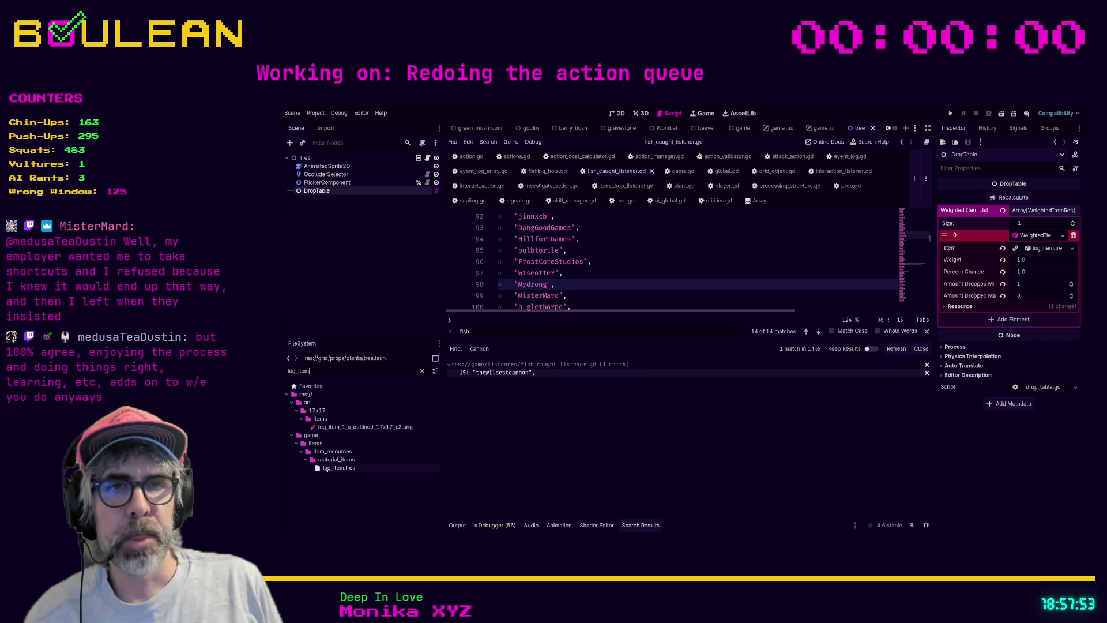
{"action": "double_click", "coordinate": [339, 369]}
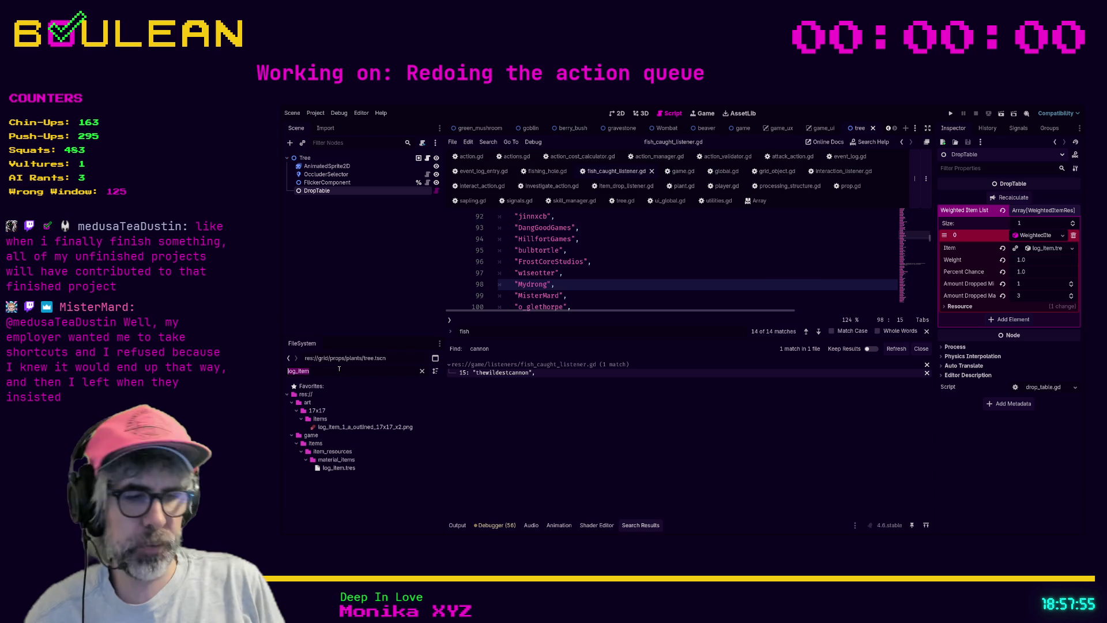
{"action": "type", "text": "item_res"}
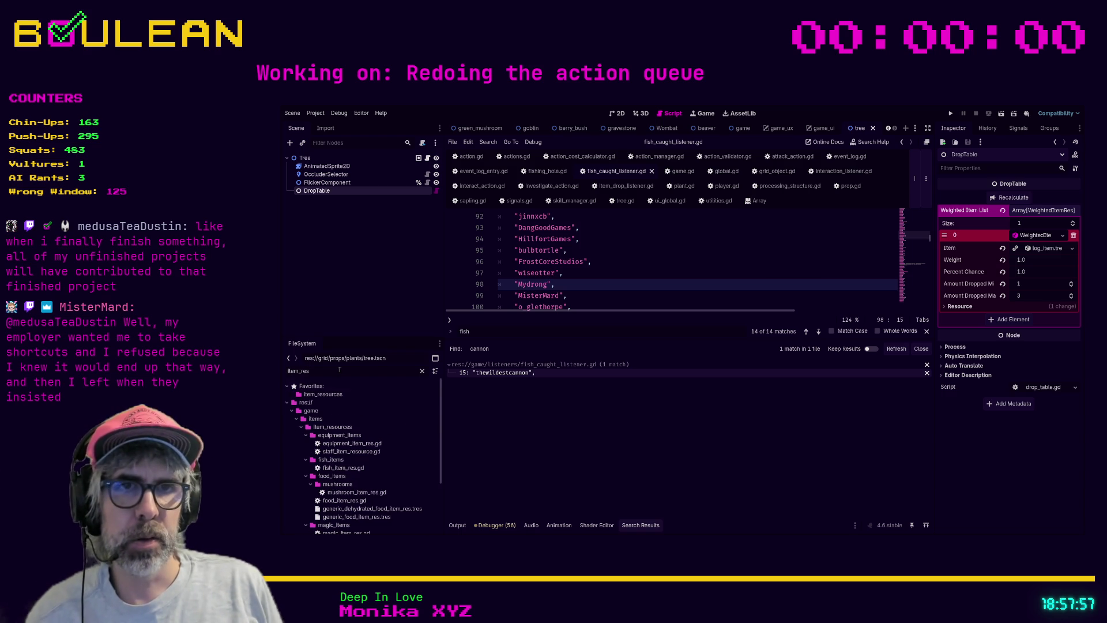
{"action": "scroll", "coordinate": [401, 415], "scroll_direction": "down", "scroll_amount": 3}
{"action": "scroll", "coordinate": [400, 415], "scroll_direction": "down", "scroll_amount": 1}
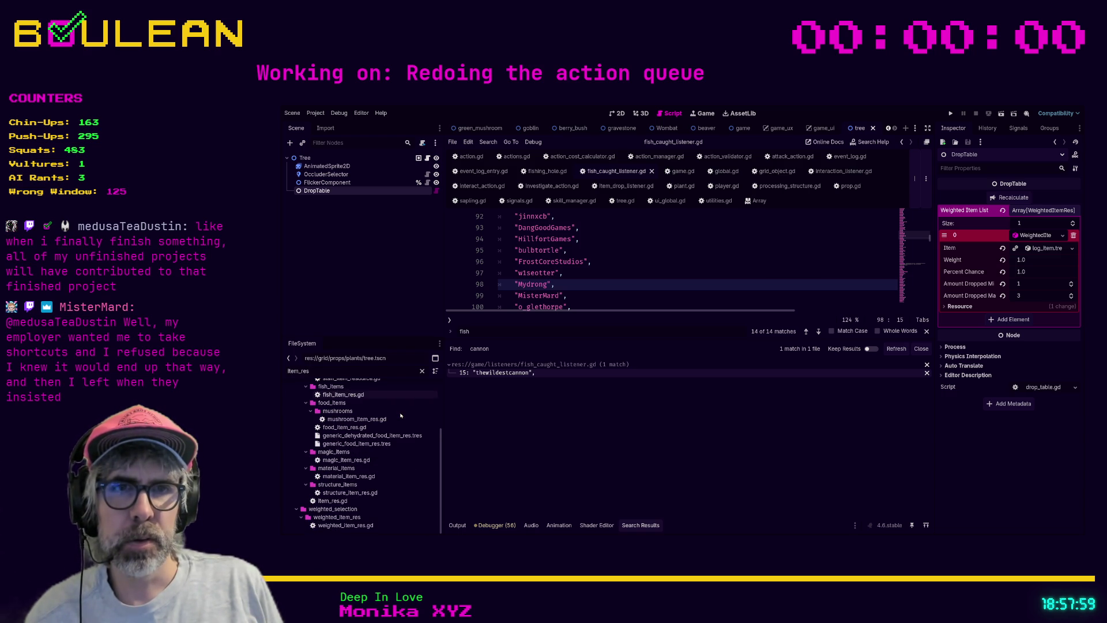
{"action": "double_click", "coordinate": [322, 500]}
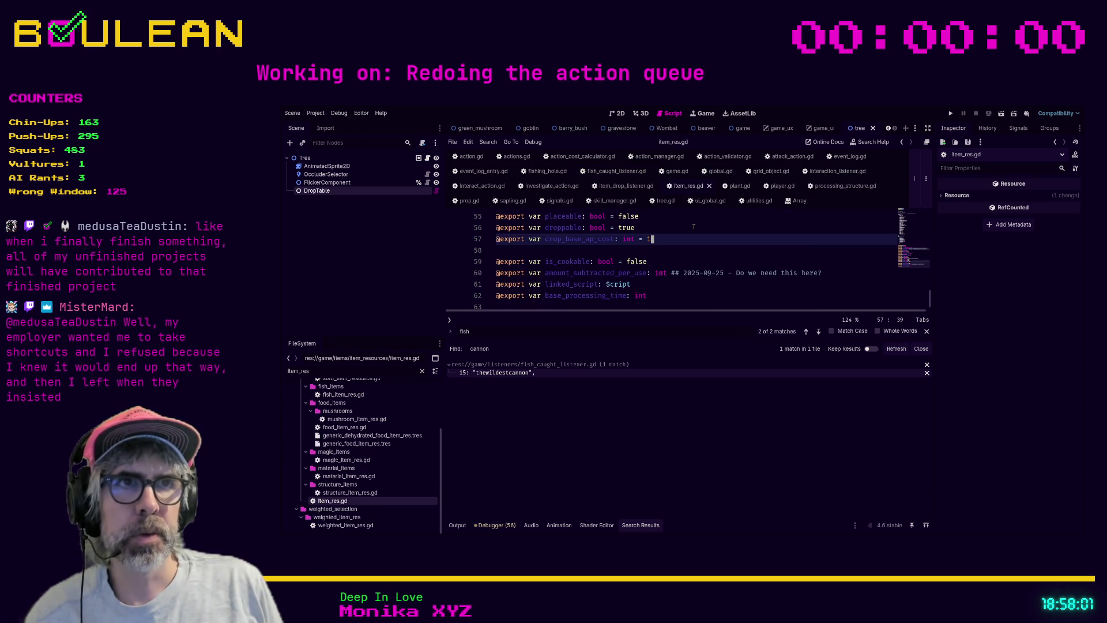
Step: Review the ItemRes script from its header down to the General exports in distraction-free mode
{"action": "scroll", "coordinate": [739, 237], "scroll_direction": "up", "scroll_amount": 5}
{"action": "scroll", "coordinate": [740, 237], "scroll_direction": "up", "scroll_amount": 13}
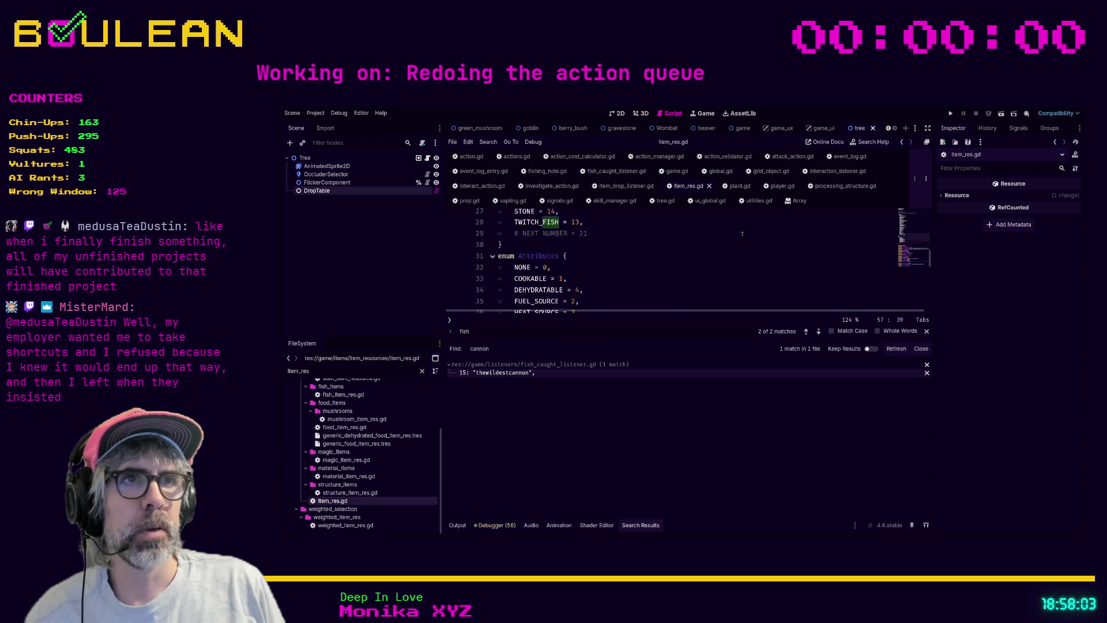
{"action": "left_click", "coordinate": [709, 239]}
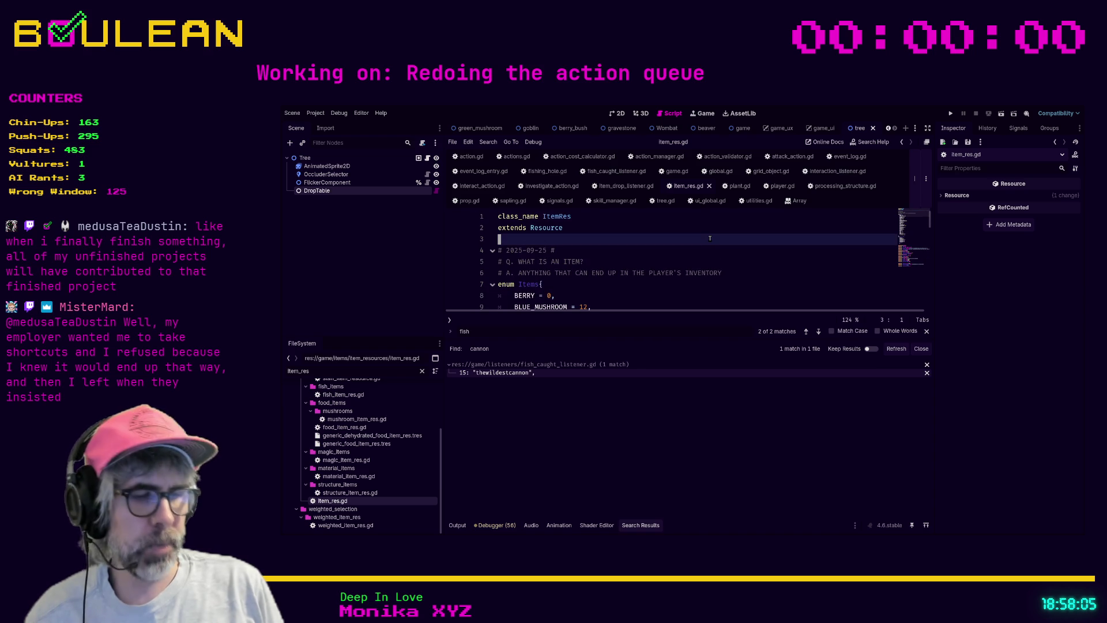
{"action": "key", "text": "ctrl+shift+F11"}
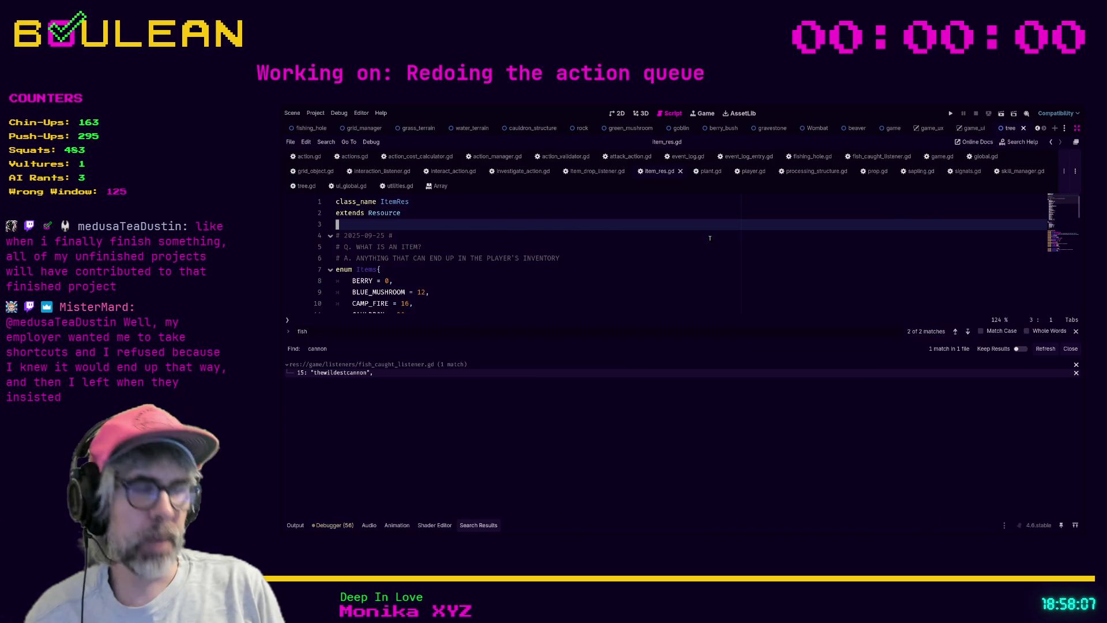
{"action": "key", "text": "ctrl+shift+F11"}
{"action": "left_click", "coordinate": [688, 303]}
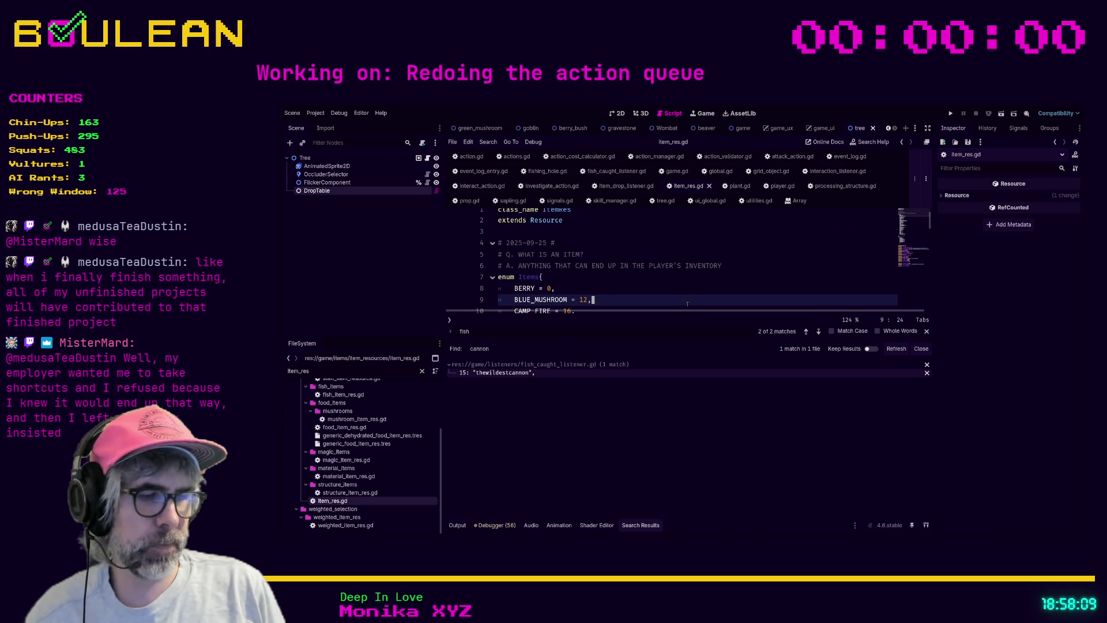
{"action": "key", "text": "ctrl+shift+F11"}
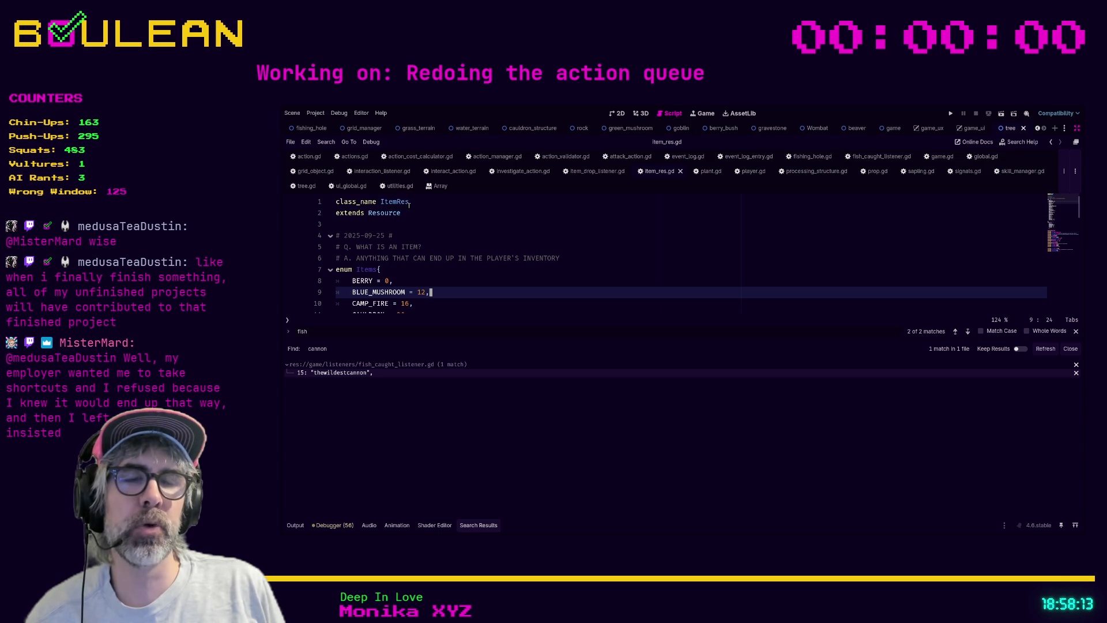
{"action": "scroll", "coordinate": [403, 204], "scroll_direction": "down", "scroll_amount": 2}
{"action": "scroll", "coordinate": [407, 205], "scroll_direction": "up", "scroll_amount": 2}
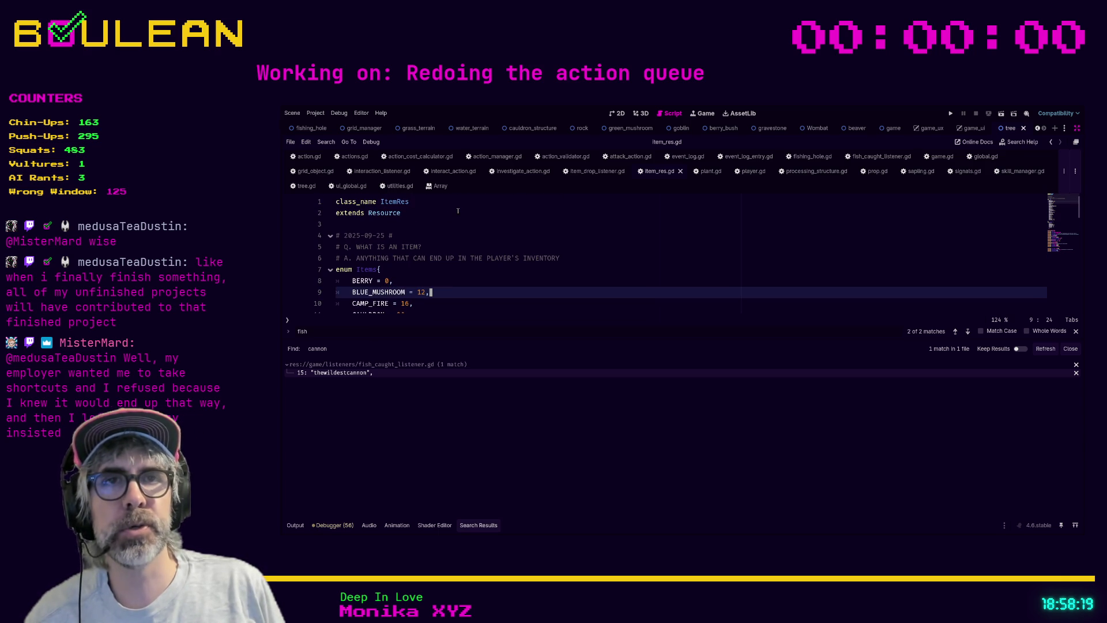
{"action": "scroll", "coordinate": [458, 211], "scroll_direction": "down", "scroll_amount": 2}
{"action": "scroll", "coordinate": [457, 211], "scroll_direction": "down", "scroll_amount": 10}
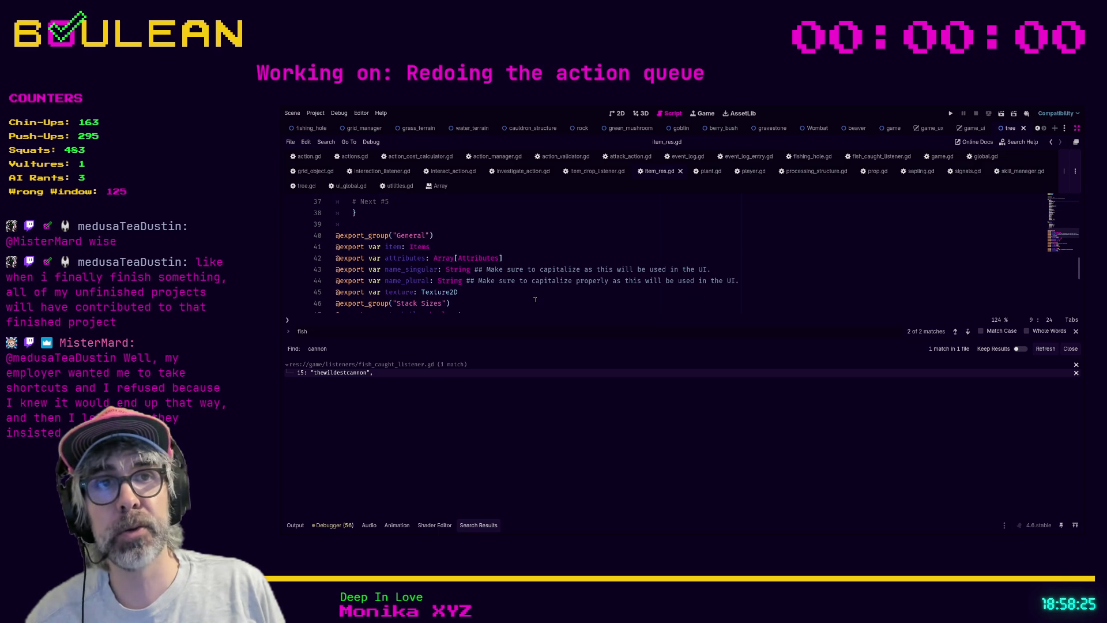
{"action": "scroll", "coordinate": [519, 308], "scroll_direction": "down", "scroll_amount": 1}
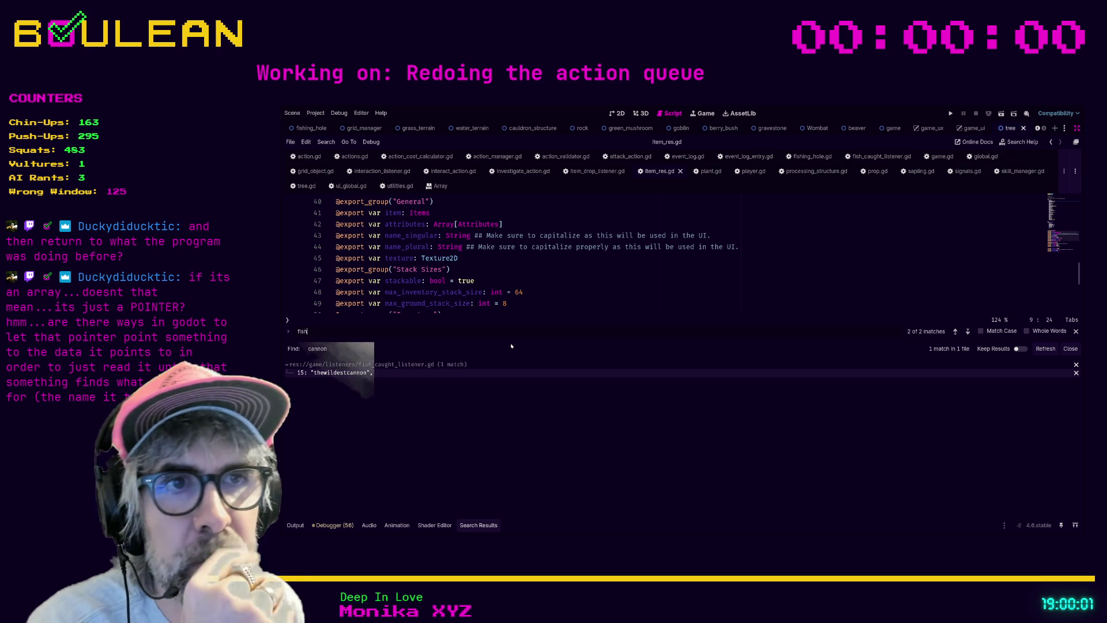
{"action": "left_click_drag", "start_coordinate": [508, 340], "coordinate": [539, 351]}
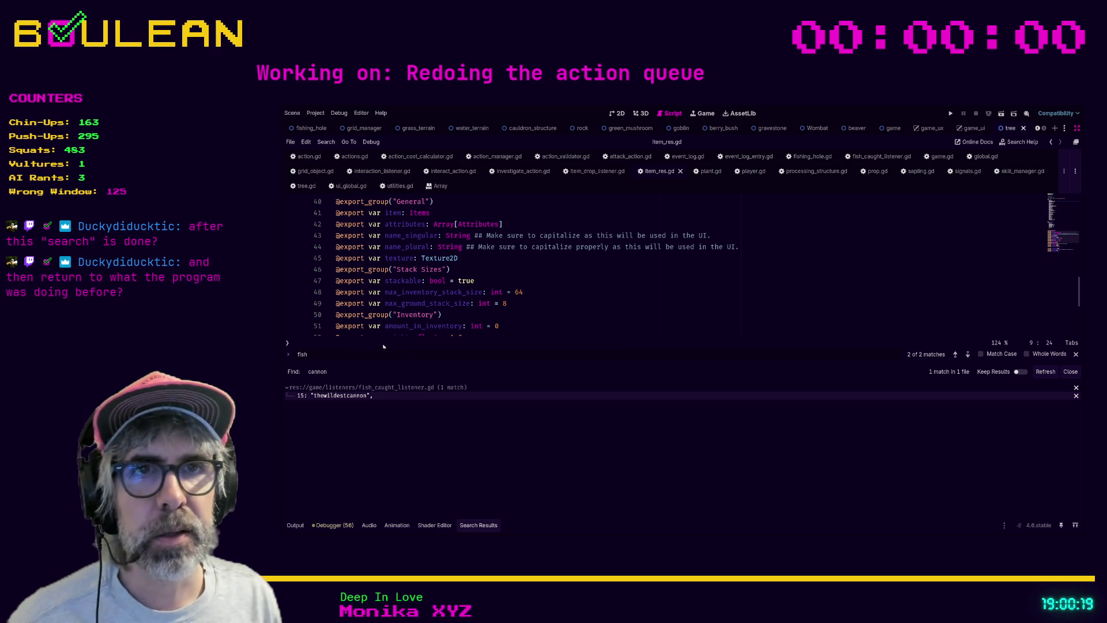
Step: Check the drop_base_xp_cost export on line 57, scroll back to the top, and exit distraction-free mode
{"action": "scroll", "coordinate": [641, 331], "scroll_direction": "down", "scroll_amount": 2}
{"action": "left_click", "coordinate": [641, 331]}
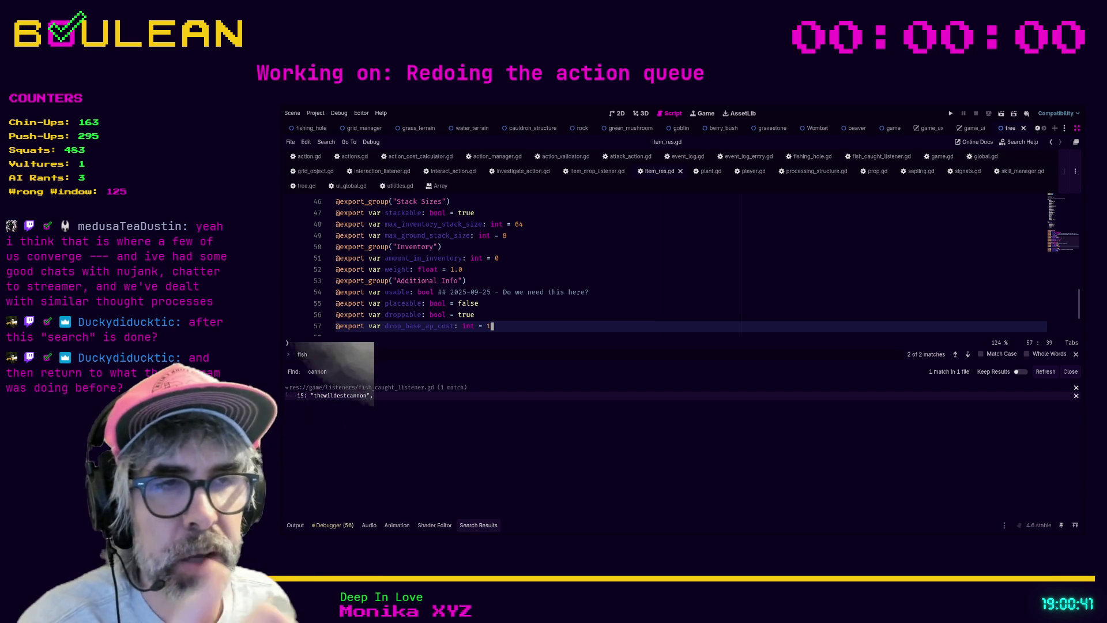
{"action": "left_click", "coordinate": [439, 357]}
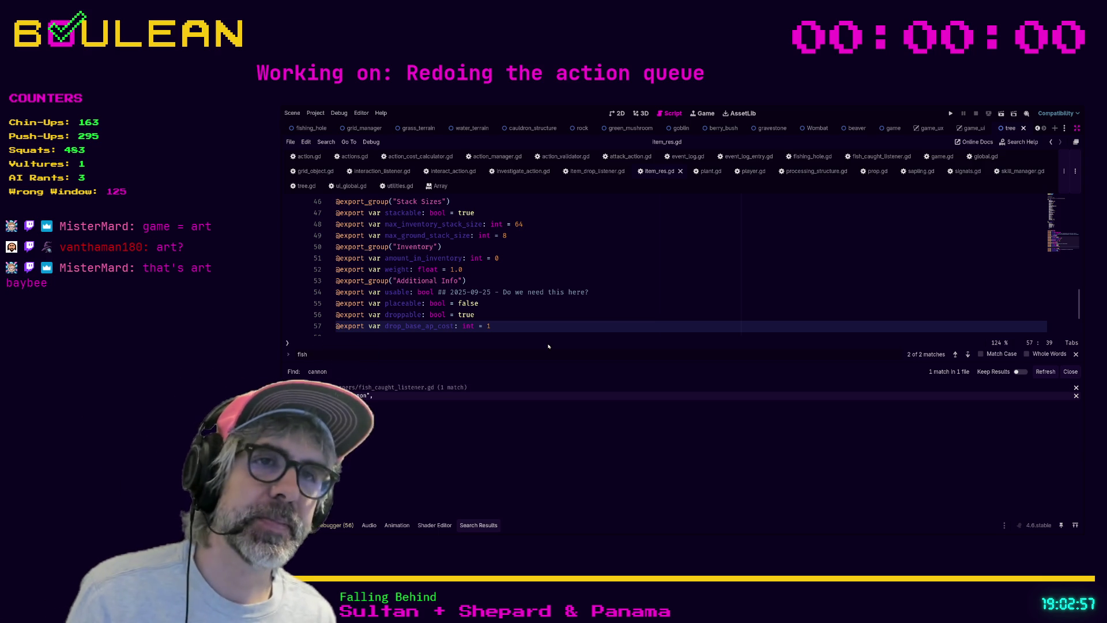
{"action": "left_click", "coordinate": [527, 327]}
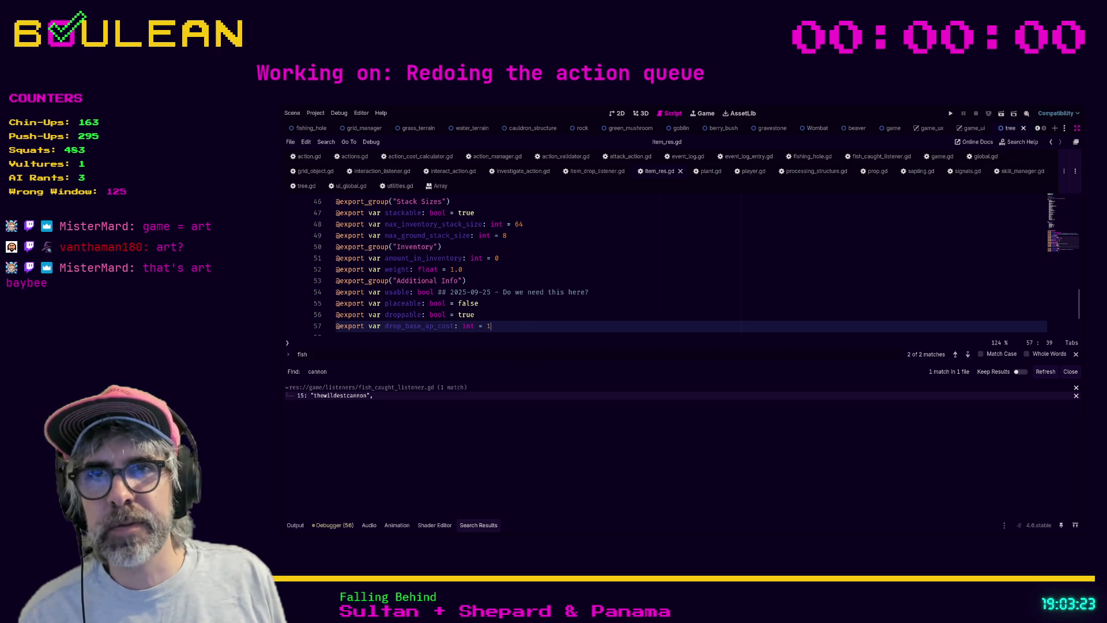
{"action": "scroll", "coordinate": [616, 331], "scroll_direction": "up", "scroll_amount": 15}
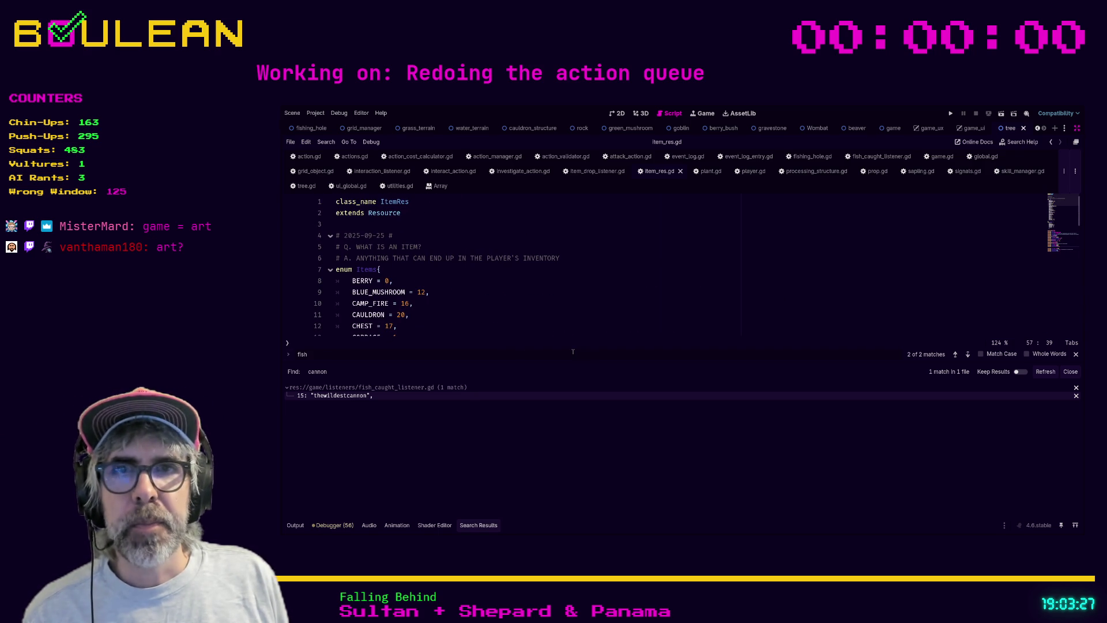
{"action": "key", "text": "ctrl+shift+F11"}
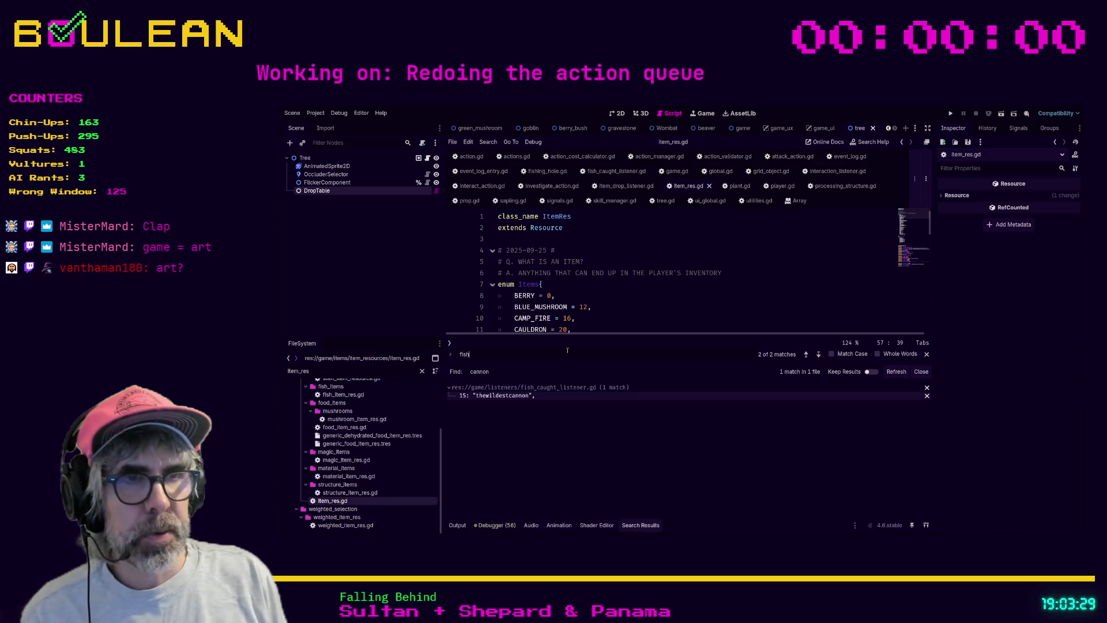
Step: Close the search results panel and filter files by 'fishing' to list the fishing_hole files and fishing.tres
{"action": "left_click", "coordinate": [608, 305]}
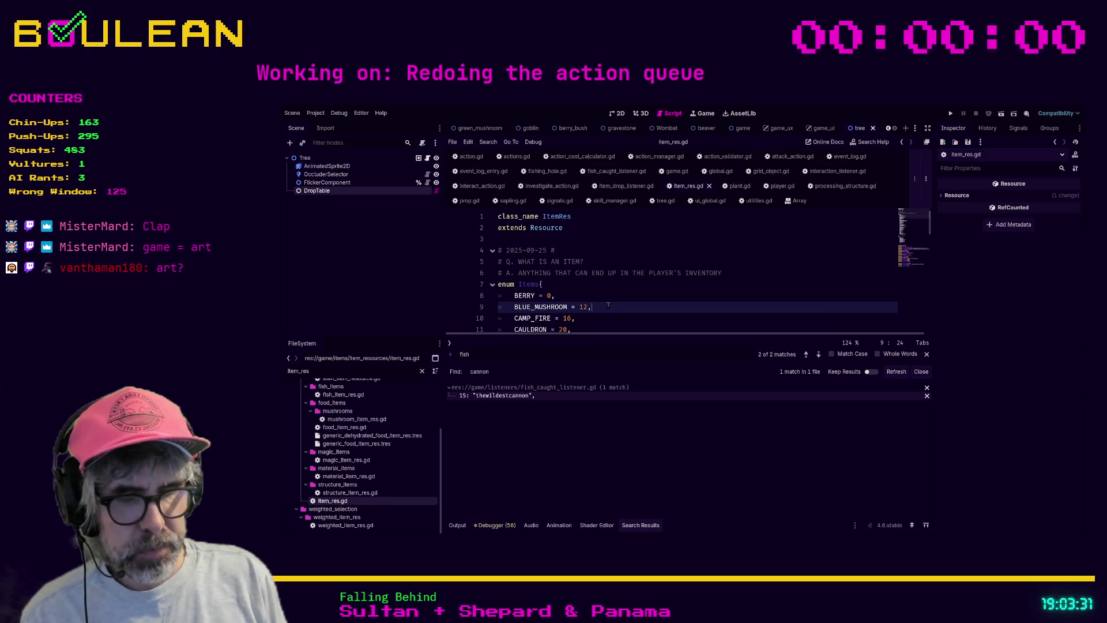
{"action": "key", "text": "ctrl+j"}
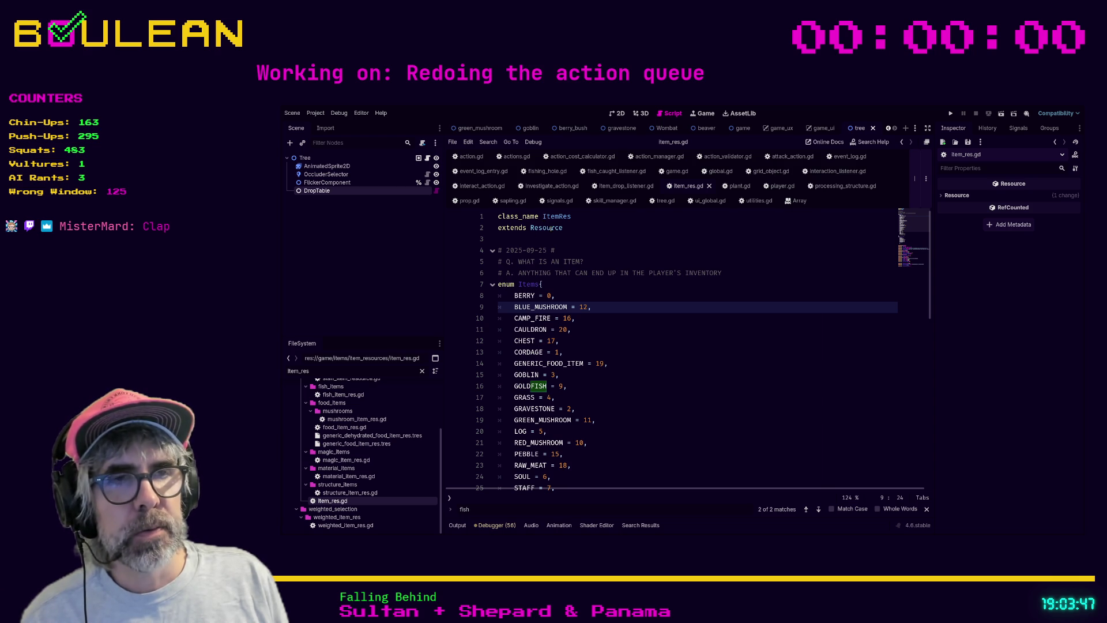
{"action": "left_click", "coordinate": [614, 229]}
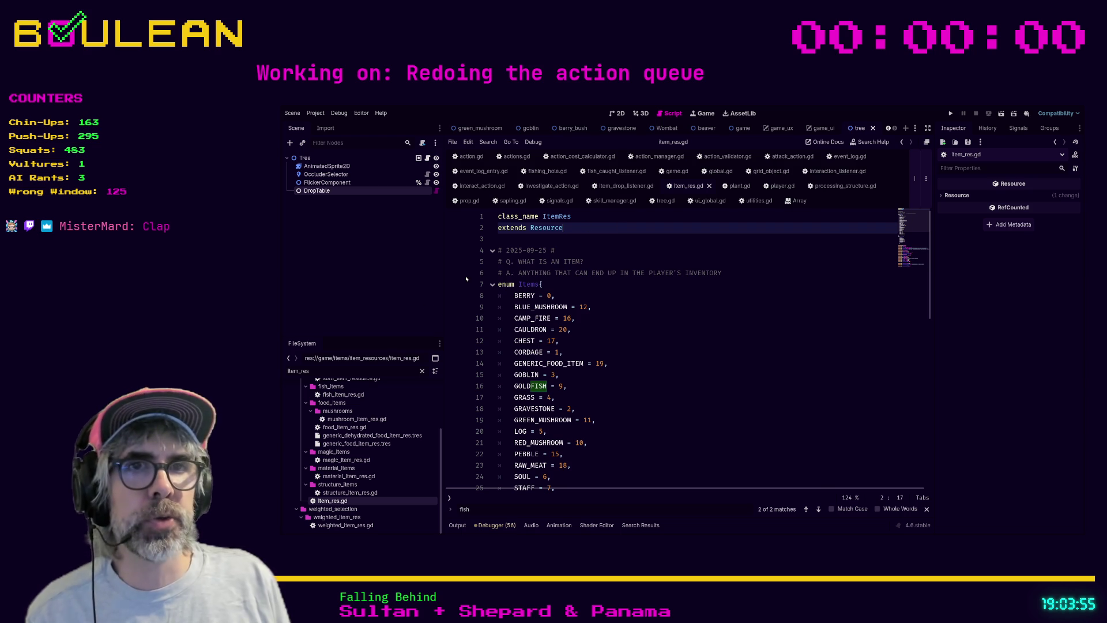
{"action": "left_click", "coordinate": [358, 372]}
{"action": "type", "text": "fishing"}
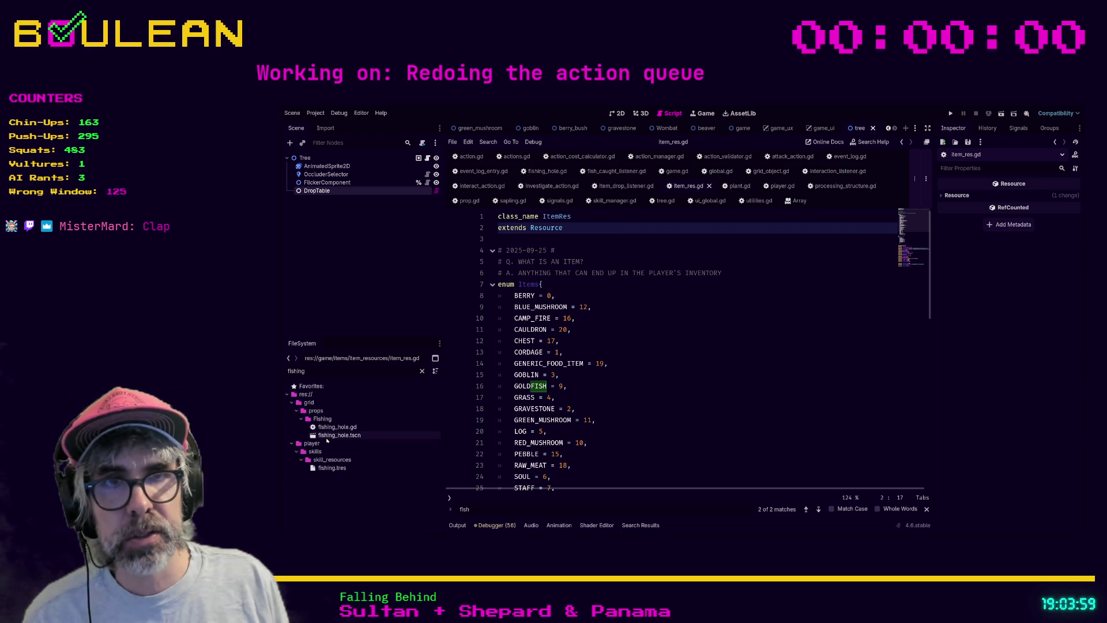
Step: Open fishing_hole.tscn, inspect DropTable's goldfish (1.0) and twitch_fish (9.0) entries, then filter files by 'twitch'
{"action": "double_click", "coordinate": [339, 435]}
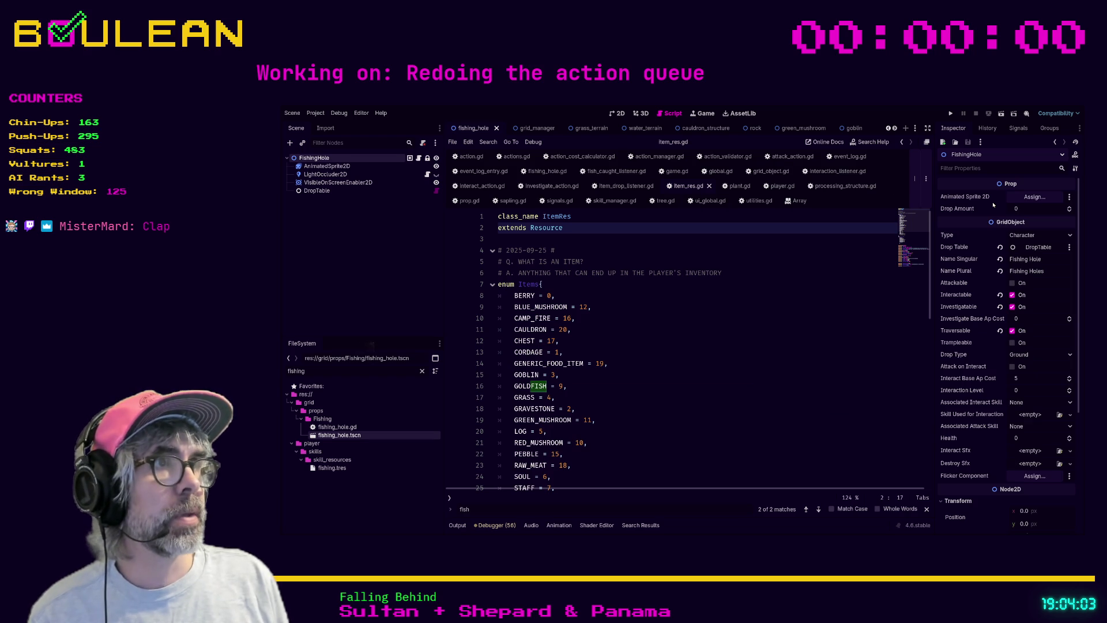
{"action": "left_click", "coordinate": [316, 190]}
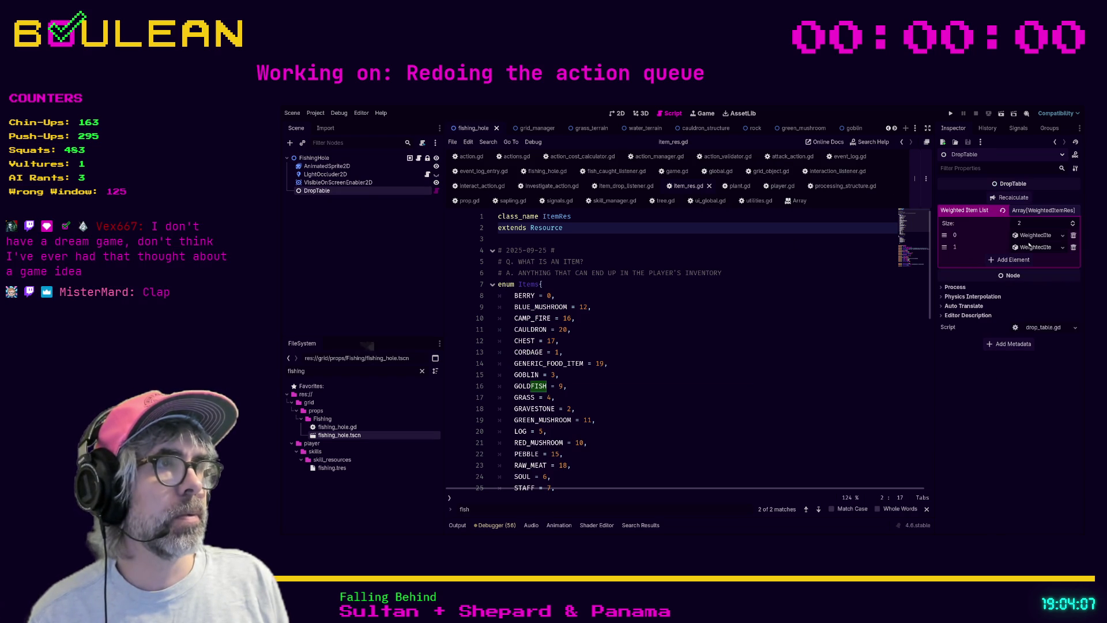
{"action": "left_click", "coordinate": [1037, 235]}
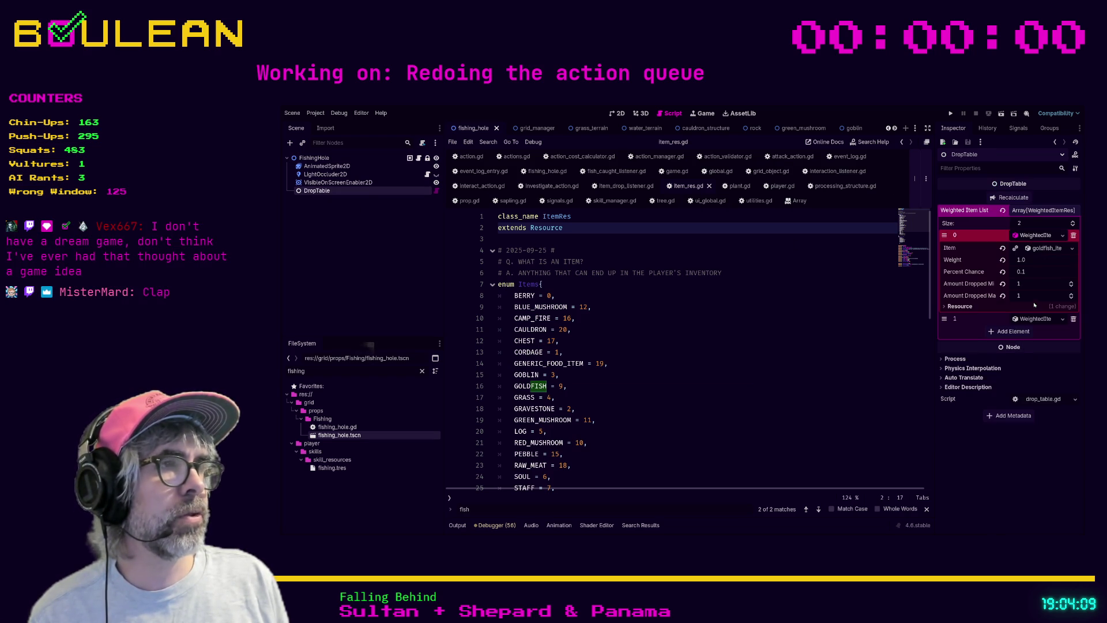
{"action": "left_click", "coordinate": [1016, 318]}
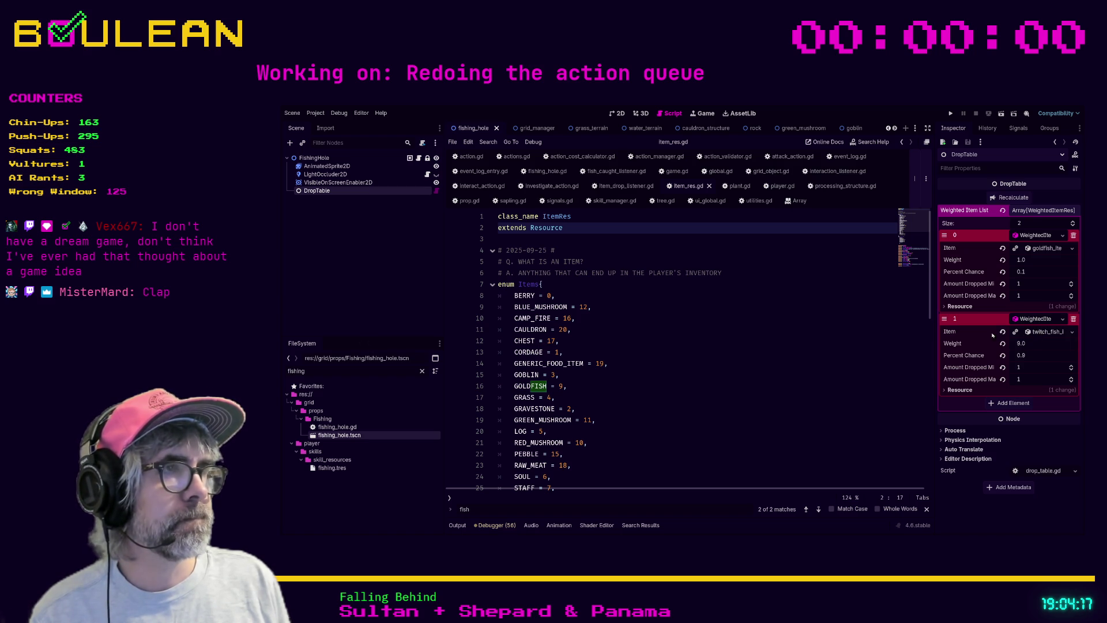
{"action": "double_click", "coordinate": [304, 371]}
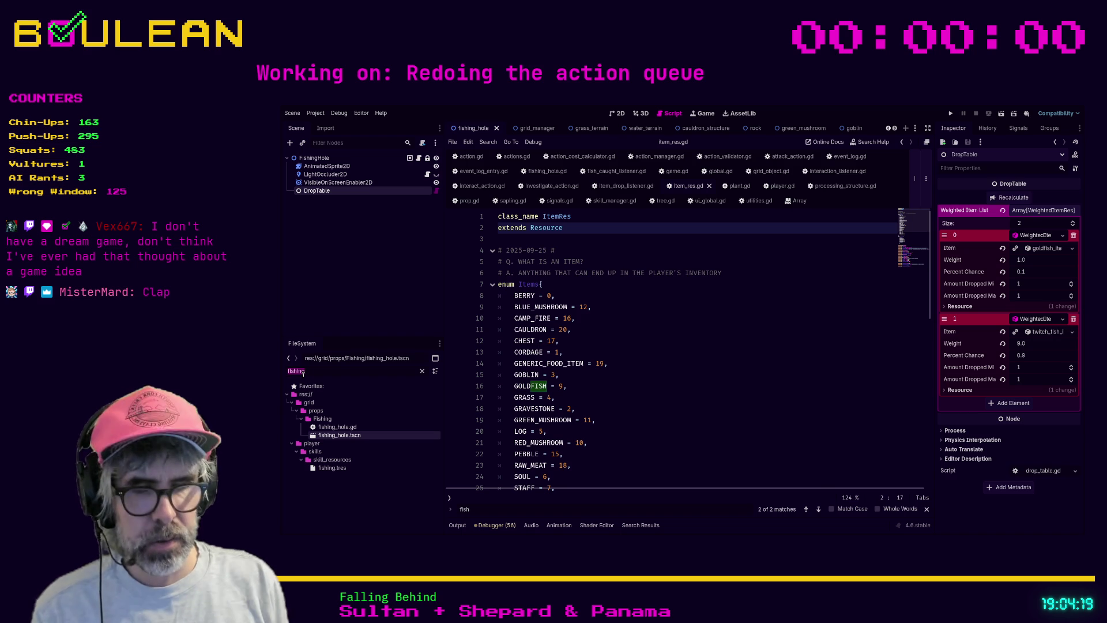
{"action": "type", "text": "twitch"}
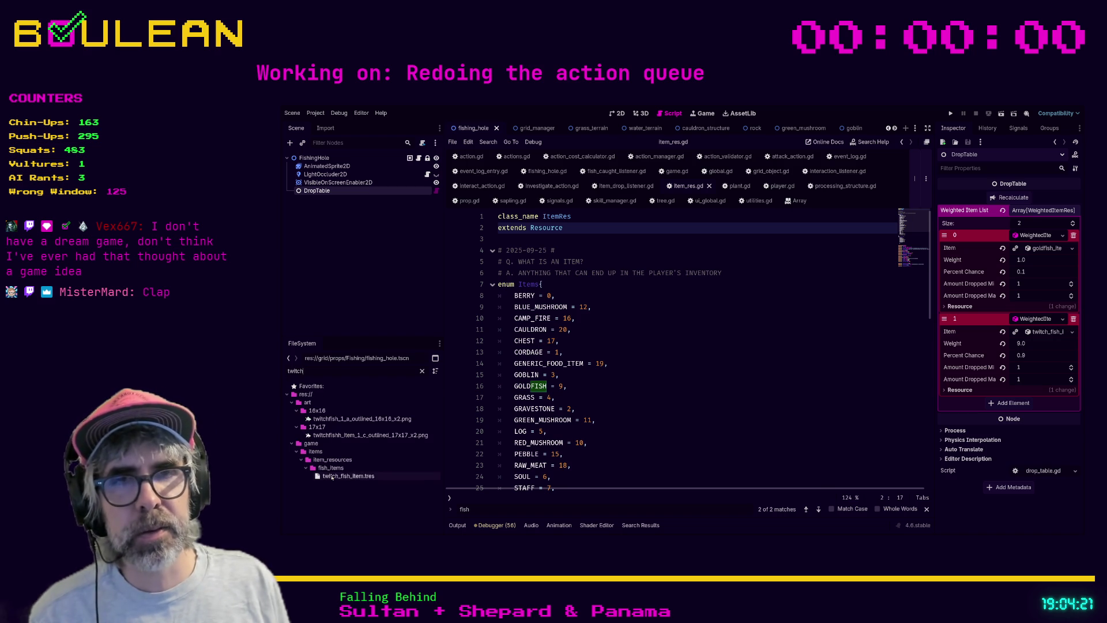
Step: Inspect twitch_fish_item.tres (Twitch Fish, stacks 64/8, drop base XP cost 2) and select the fish_items folder
{"action": "left_click", "coordinate": [334, 476]}
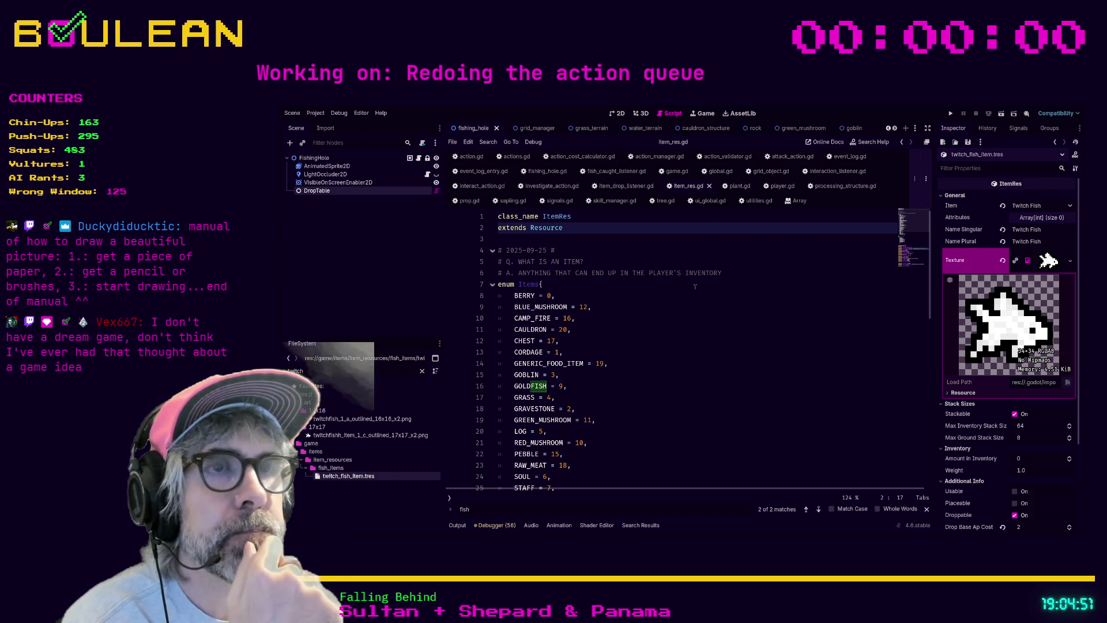
{"action": "left_click", "coordinate": [587, 242]}
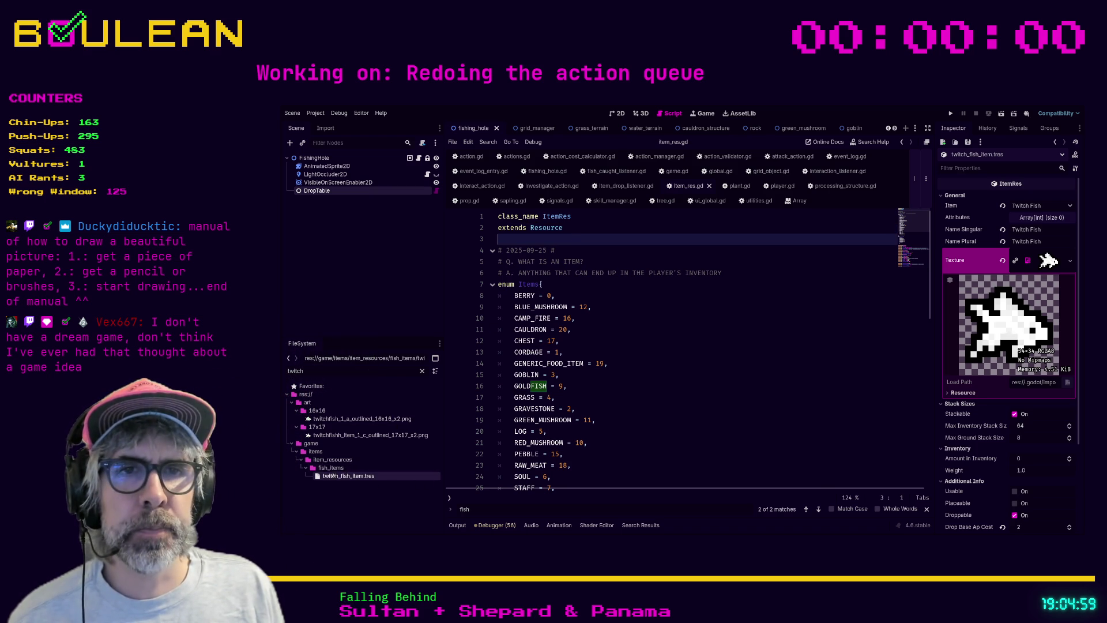
{"action": "left_click", "coordinate": [327, 469]}
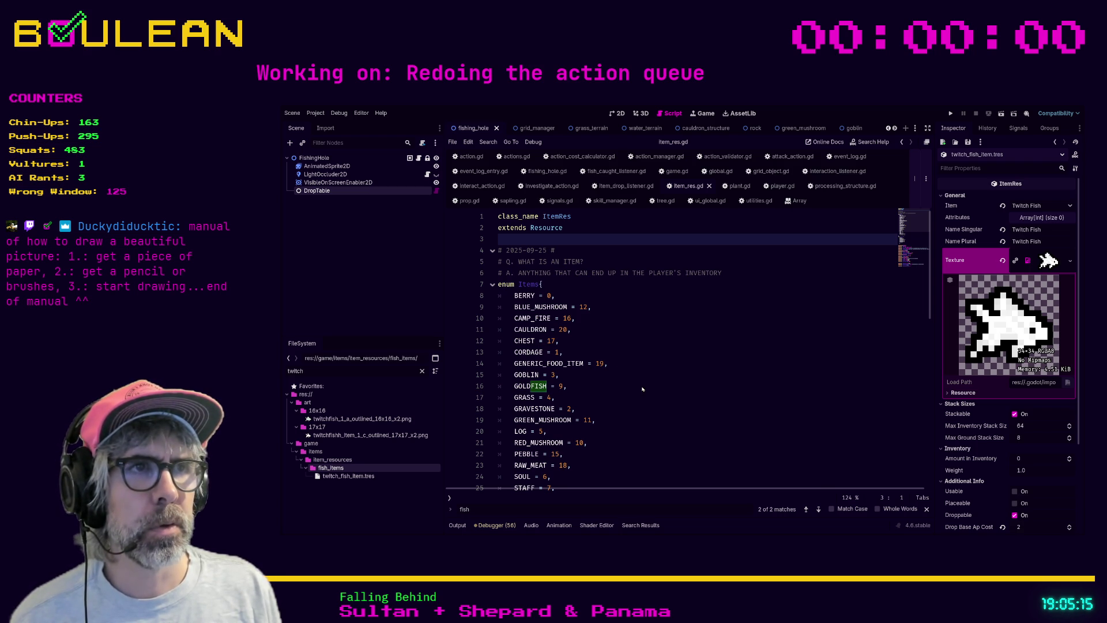
Step: Create twitch_fish_item_res.gd in fish_items with 'class_name TwitchFishItemRes' and 'extends ItemRes', then save it
{"action": "key", "text": "Return"}
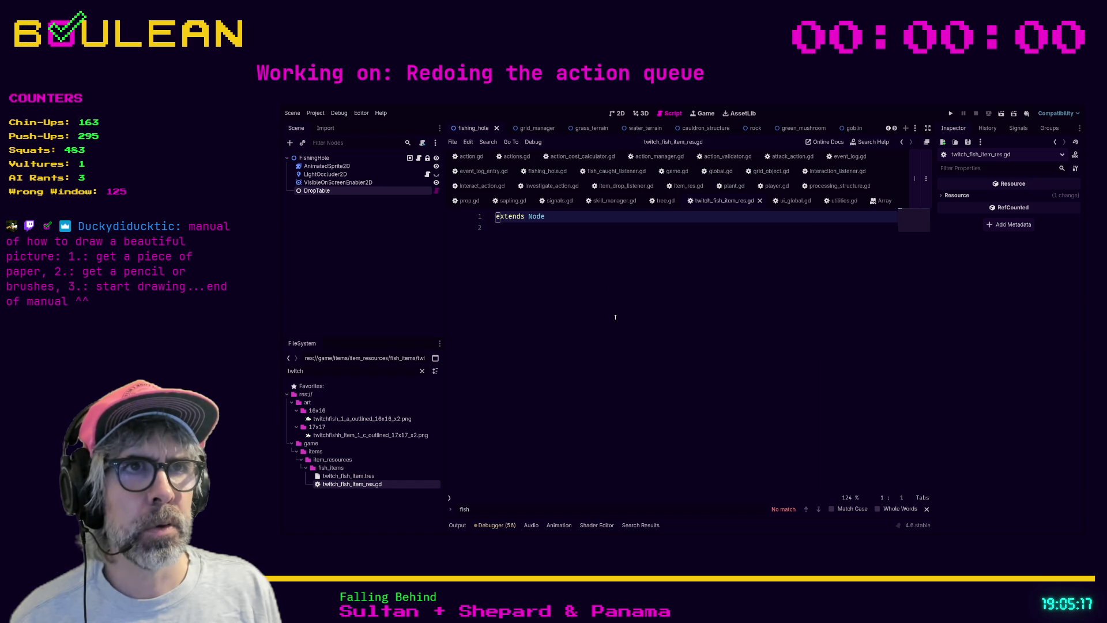
{"action": "left_click", "coordinate": [555, 215]}
{"action": "key", "text": "BackSpace"}
{"action": "key", "text": "BackSpace"}
{"action": "key", "text": "BackSpace"}
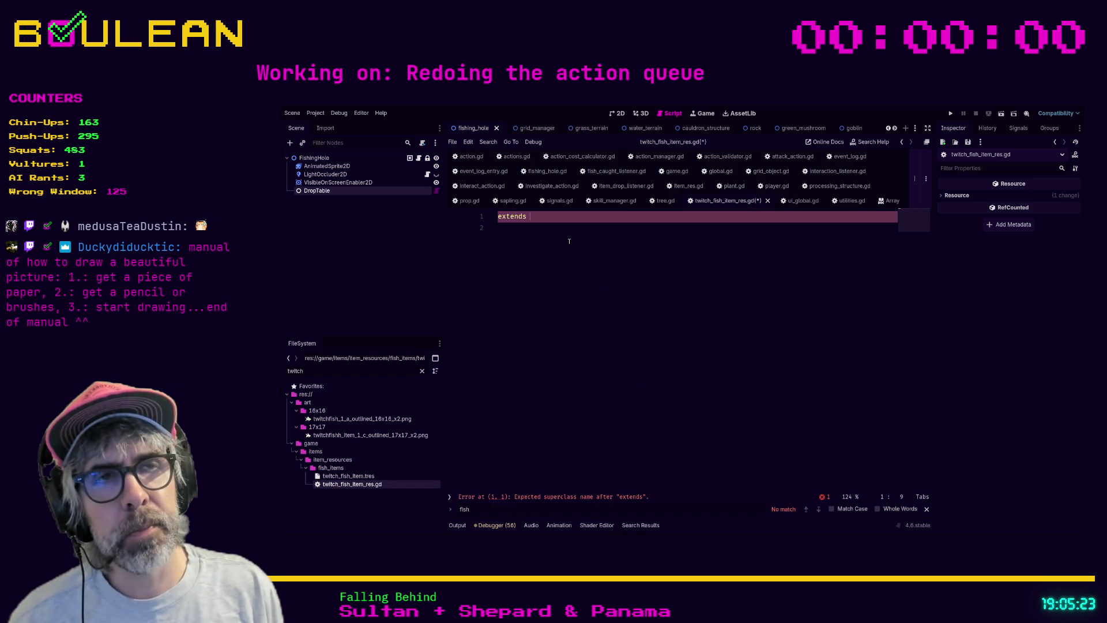
{"action": "type", "text": "ItemRes"}
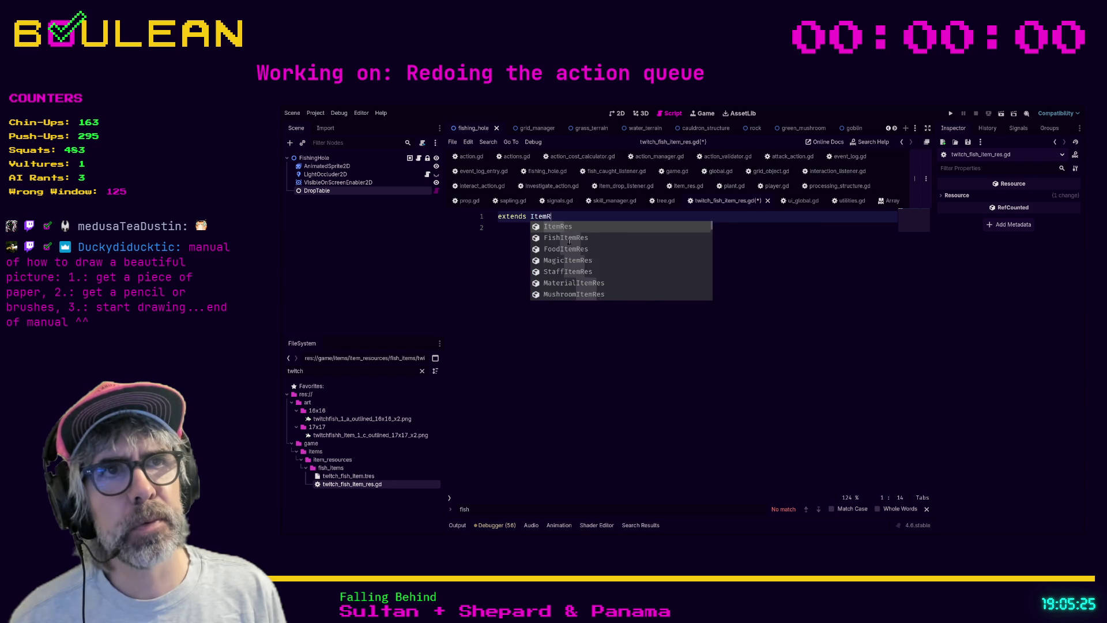
{"action": "key", "text": "Escape"}
{"action": "key", "text": "Home"}
{"action": "key", "text": "Return"}
{"action": "key", "text": "Up"}
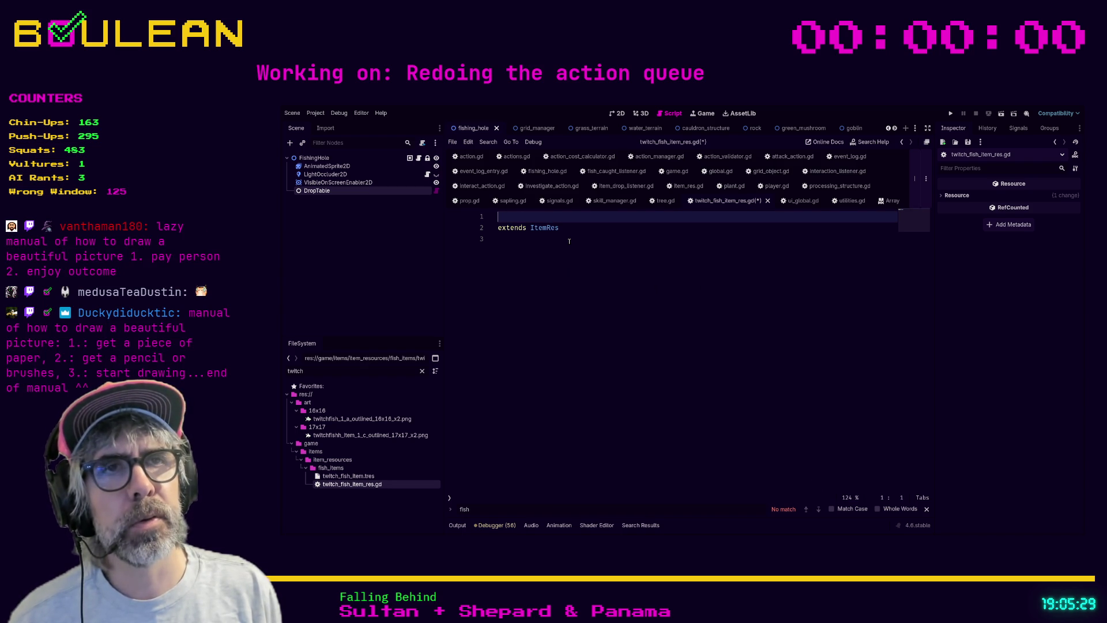
{"action": "type", "text": "class_name T"}
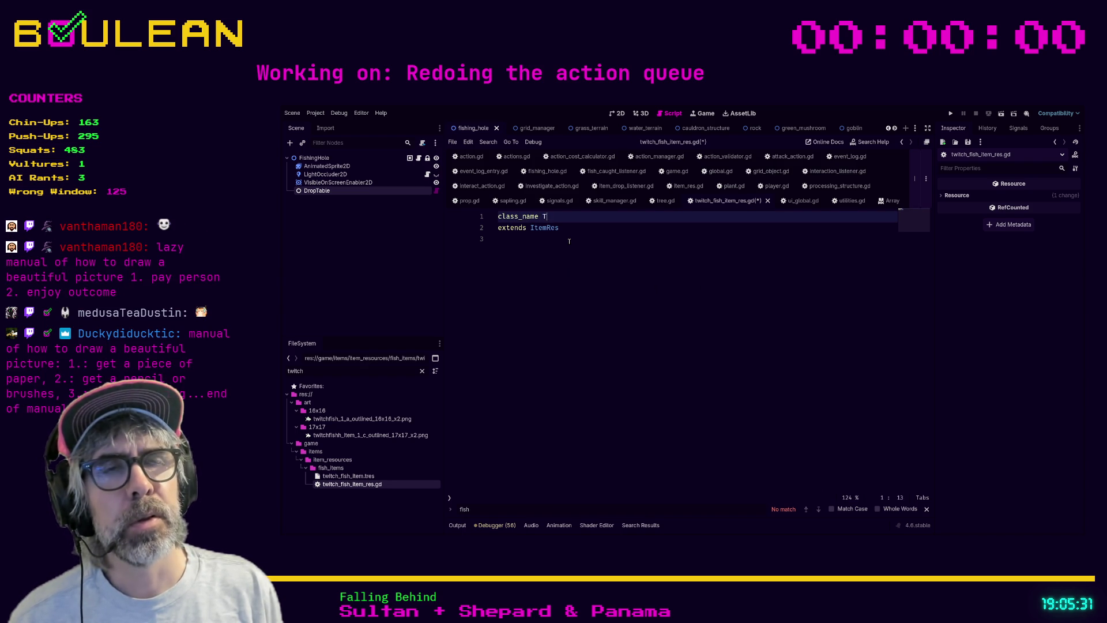
{"action": "type", "text": "witchFishI"}
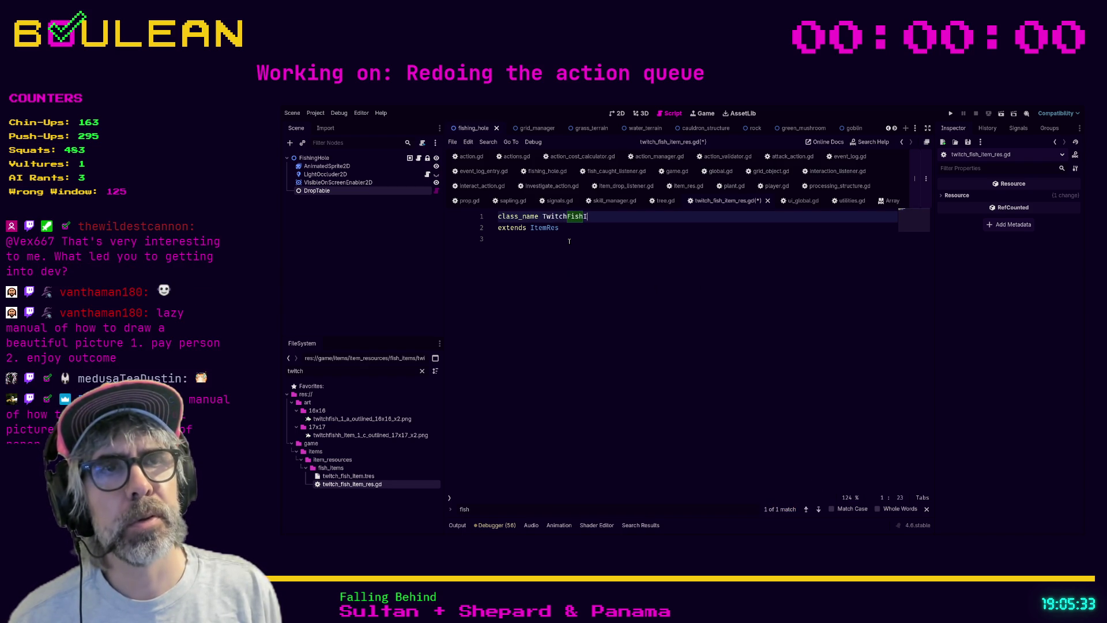
{"action": "type", "text": "temRes"}
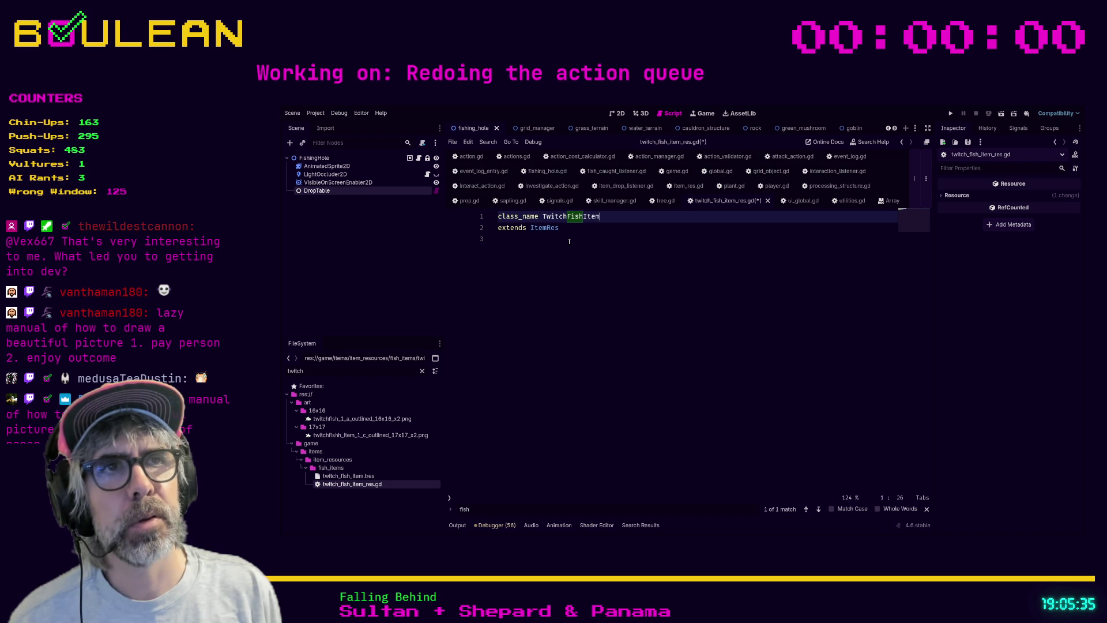
{"action": "left_click", "coordinate": [569, 241]}
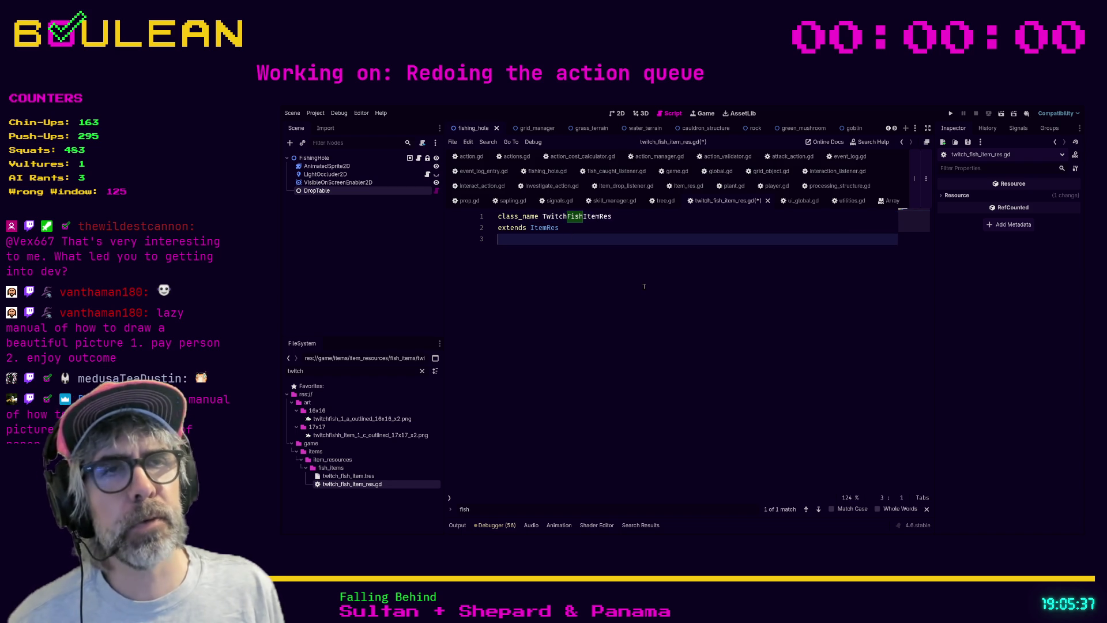
{"action": "key", "text": "ctrl+s"}
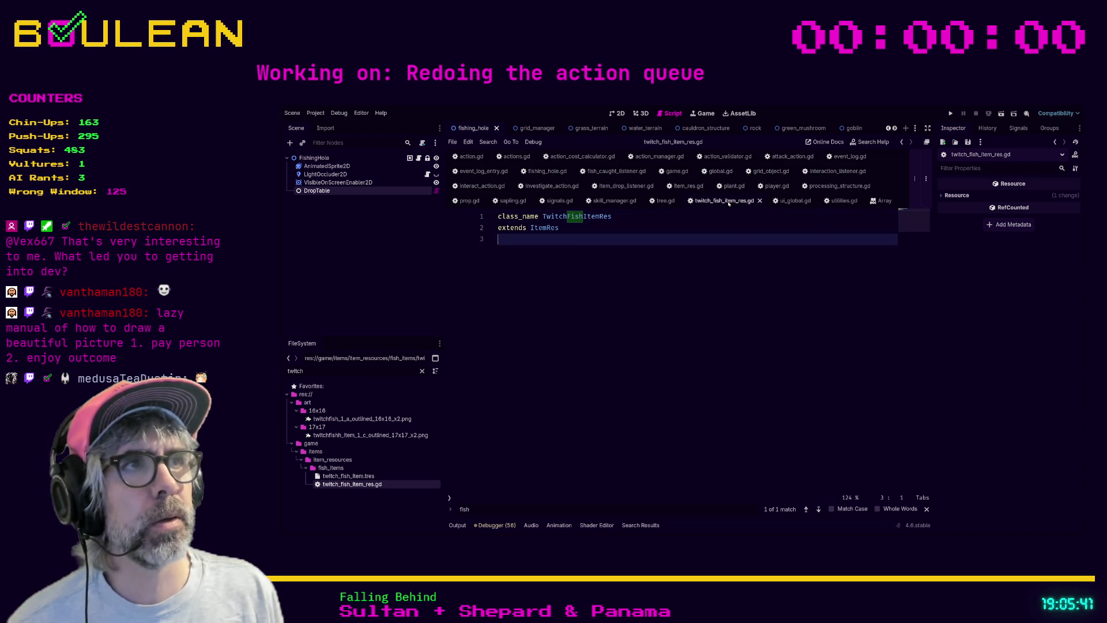
Step: Select and copy the whole viewer-name array from fish_caught_listener.gd, then return to twitch_fish_item_res.gd
{"action": "left_click", "coordinate": [616, 171]}
{"action": "scroll", "coordinate": [615, 289], "scroll_direction": "down", "scroll_amount": 5}
{"action": "scroll", "coordinate": [615, 289], "scroll_direction": "down", "scroll_amount": 15}
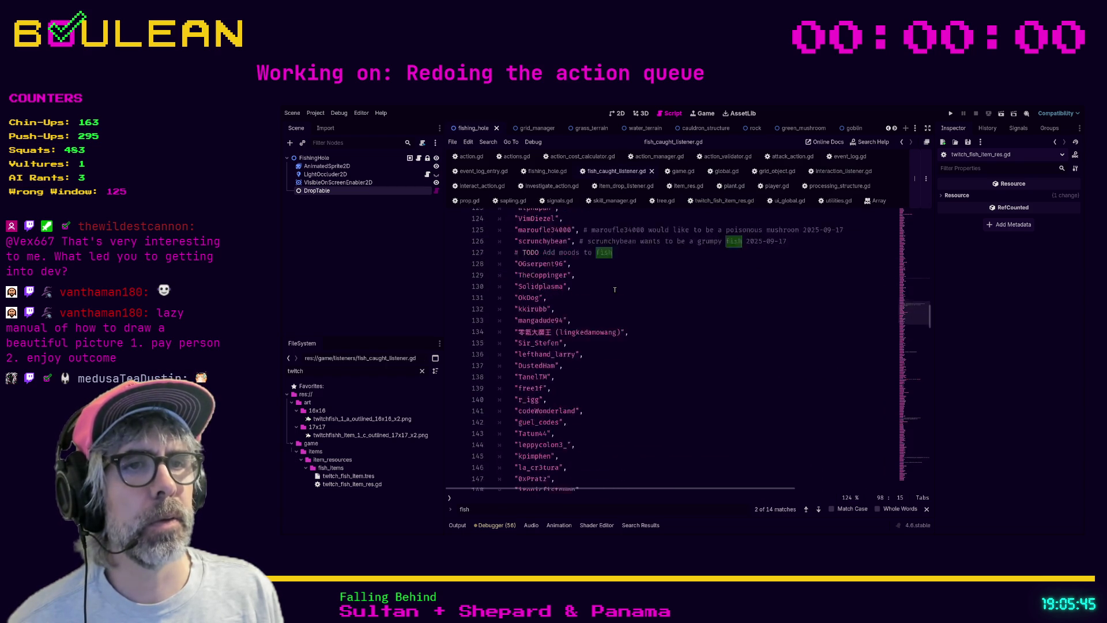
{"action": "scroll", "coordinate": [614, 290], "scroll_direction": "down", "scroll_amount": 20}
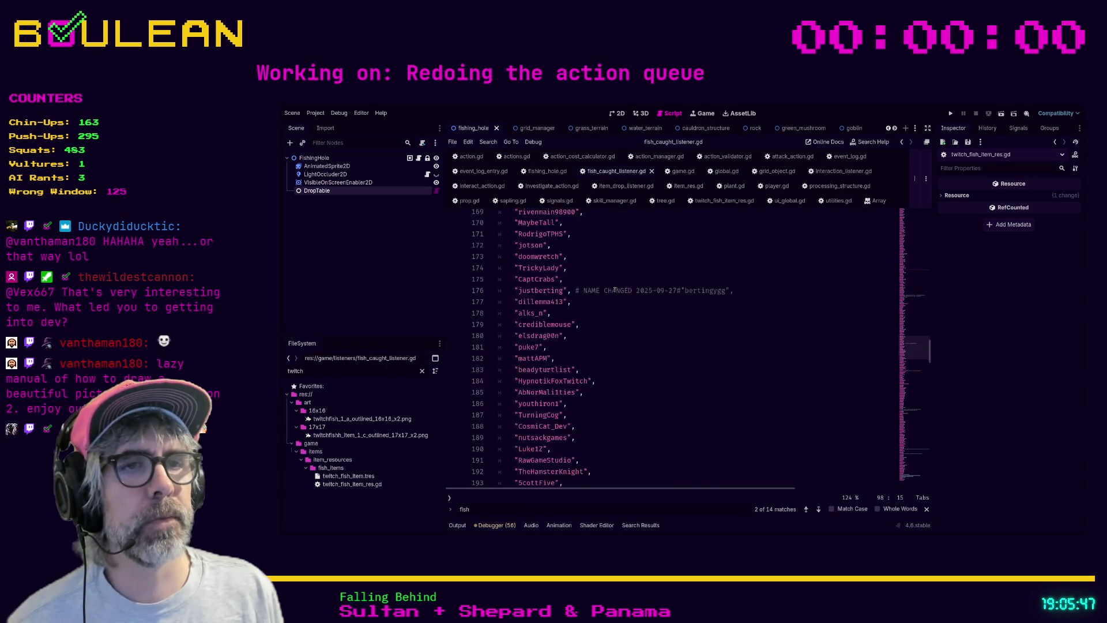
{"action": "scroll", "coordinate": [614, 290], "scroll_direction": "down", "scroll_amount": 20}
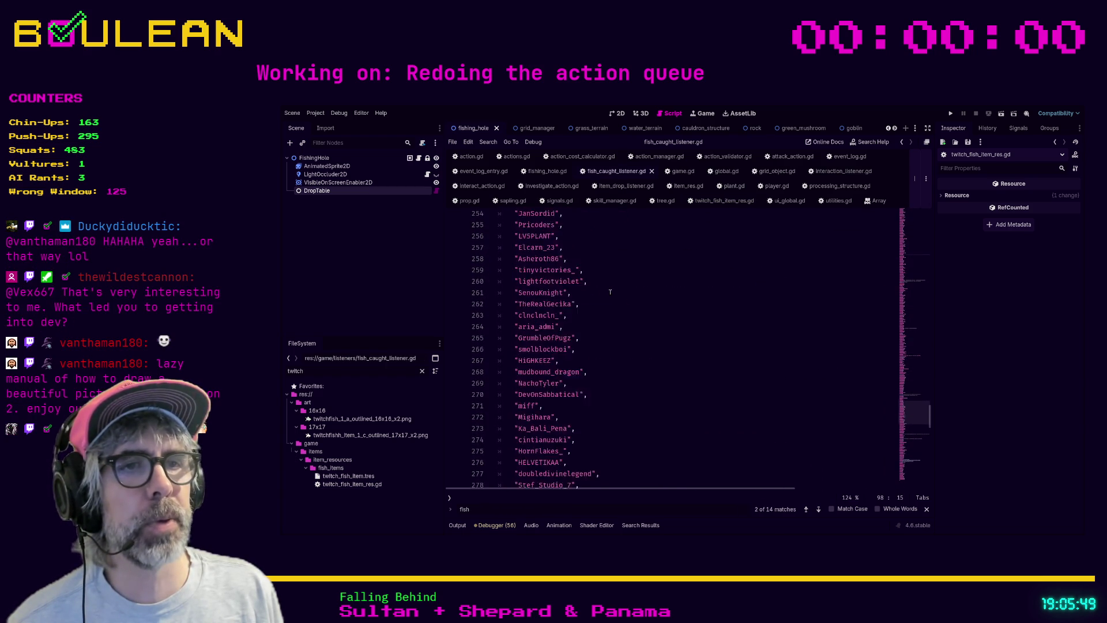
{"action": "scroll", "coordinate": [610, 292], "scroll_direction": "down", "scroll_amount": 8}
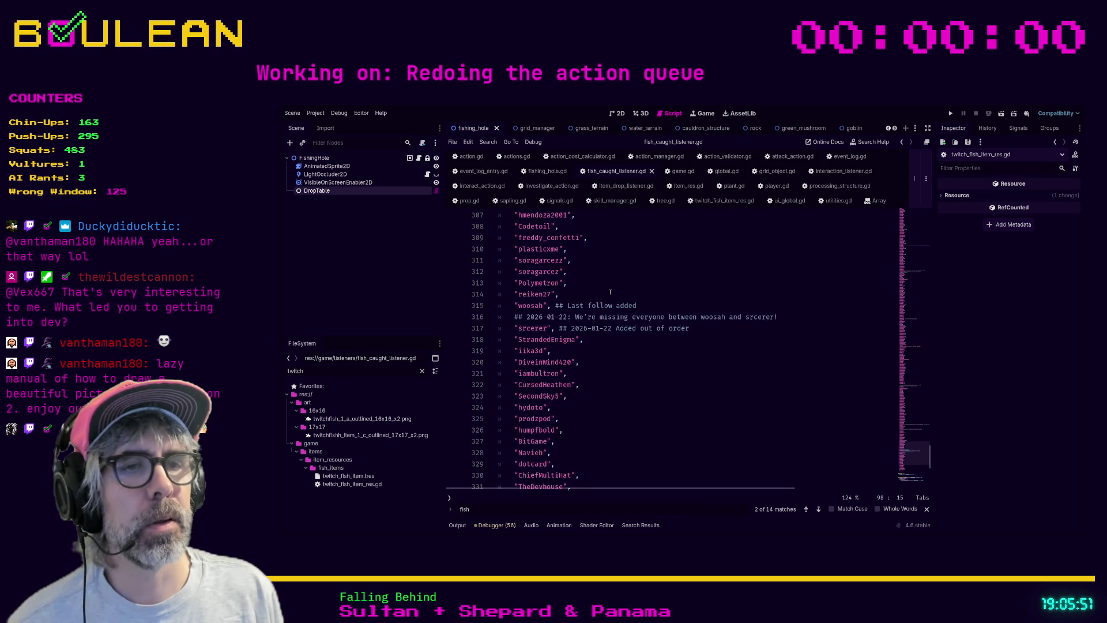
{"action": "mouse_move", "coordinate": [545, 350]}
{"action": "left_mouse_down"}
{"action": "mouse_move", "coordinate": [531, 384]}
{"action": "mouse_move", "coordinate": [493, 290]}
{"action": "mouse_move", "coordinate": [510, 274]}
{"action": "mouse_move", "coordinate": [498, 190]}
{"action": "mouse_move", "coordinate": [495, 282]}
{"action": "left_mouse_up"}
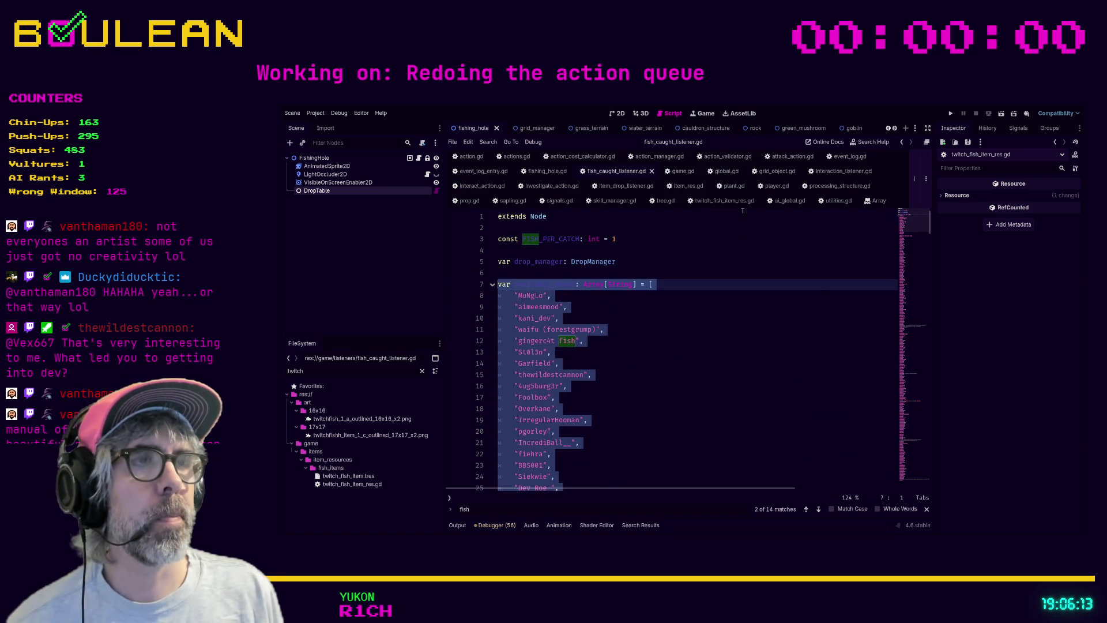
{"action": "left_click", "coordinate": [722, 201]}
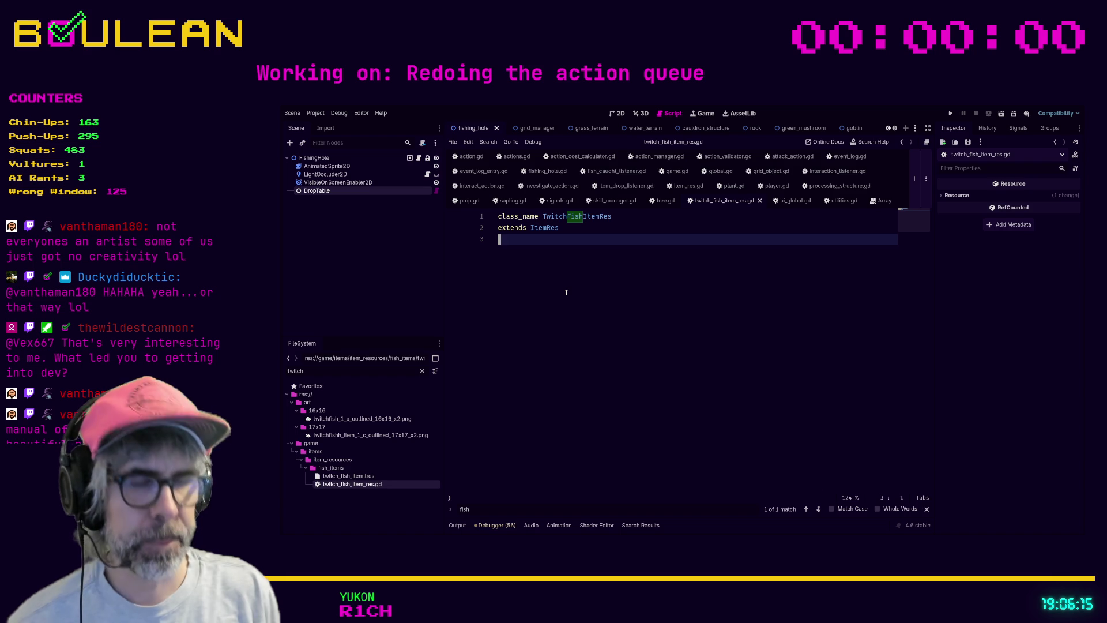
Step: Paste var available_names: Array[String] with the viewer names under extends ItemRes, then save twitch_fish_item_res.gd
{"action": "key", "text": "ctrl+v"}
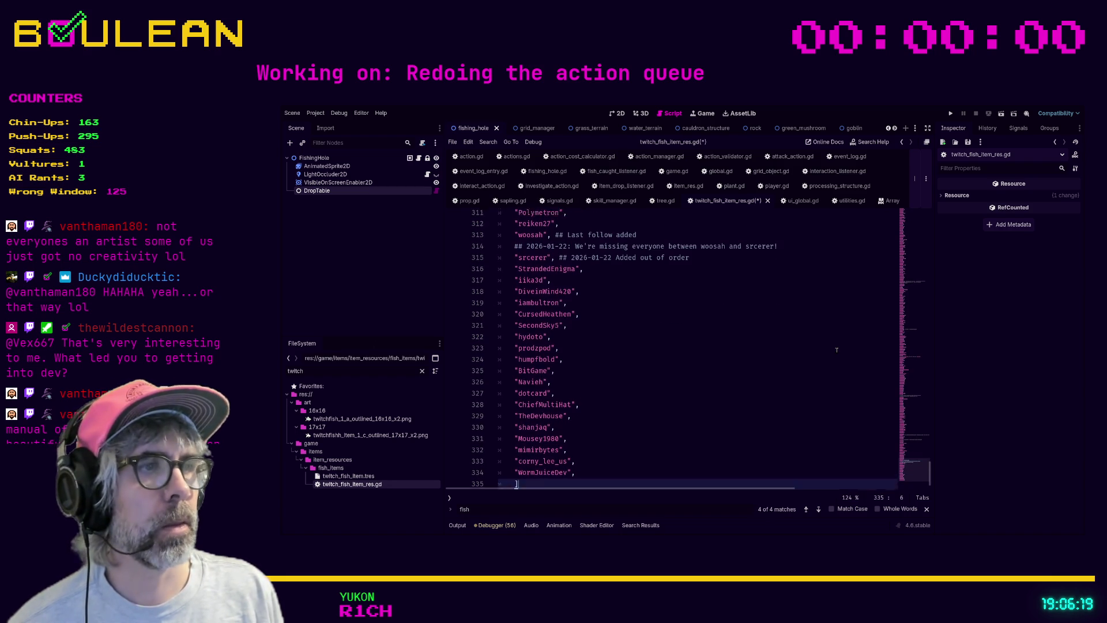
{"action": "scroll", "coordinate": [800, 340], "scroll_direction": "up", "scroll_amount": 13}
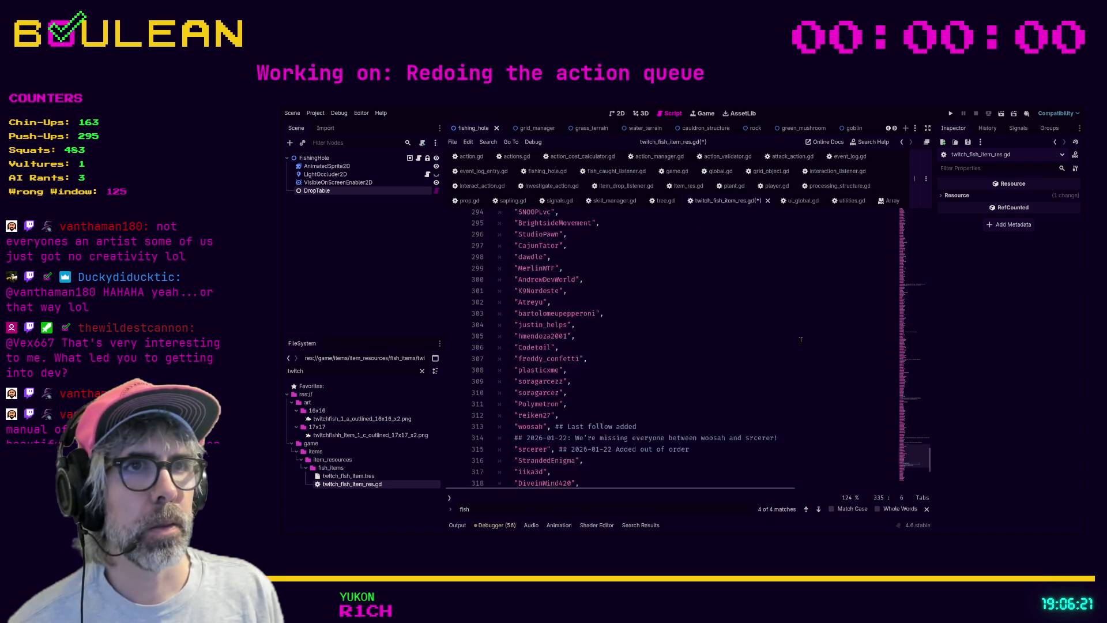
{"action": "left_click_drag", "start_coordinate": [930, 442], "coordinate": [930, 222]}
{"action": "left_click", "coordinate": [525, 251]}
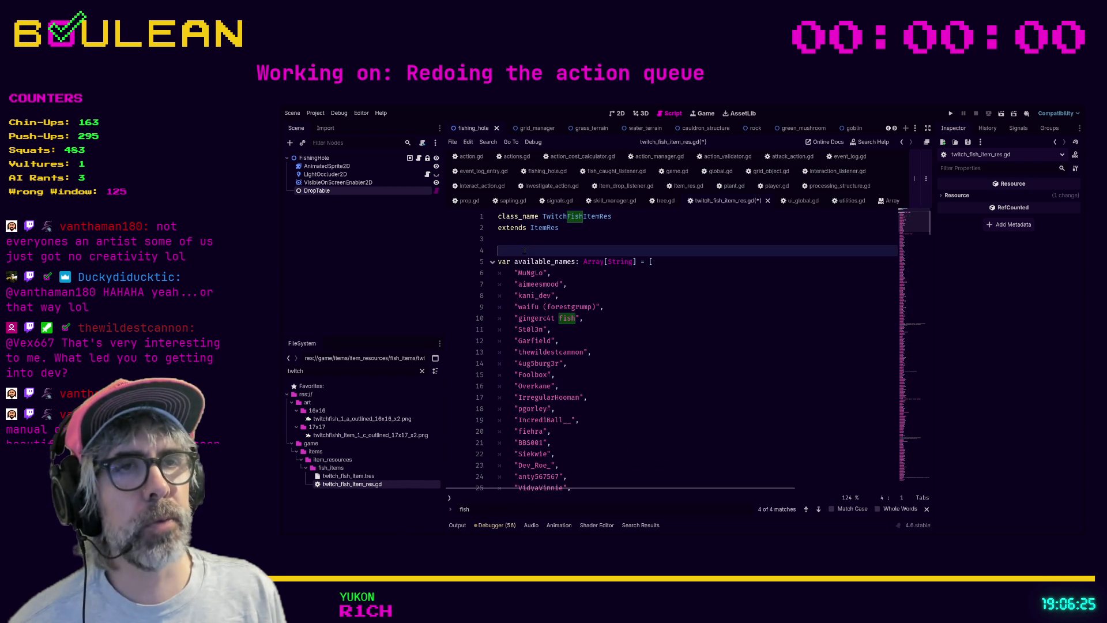
{"action": "left_click", "coordinate": [629, 408]}
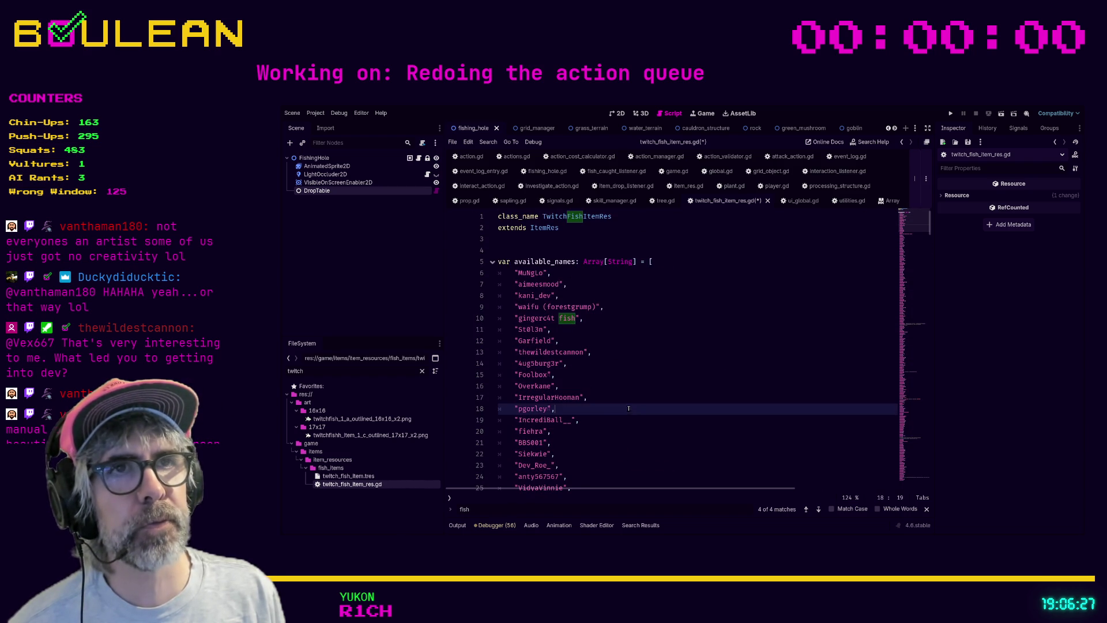
{"action": "key", "text": "ctrl+s"}
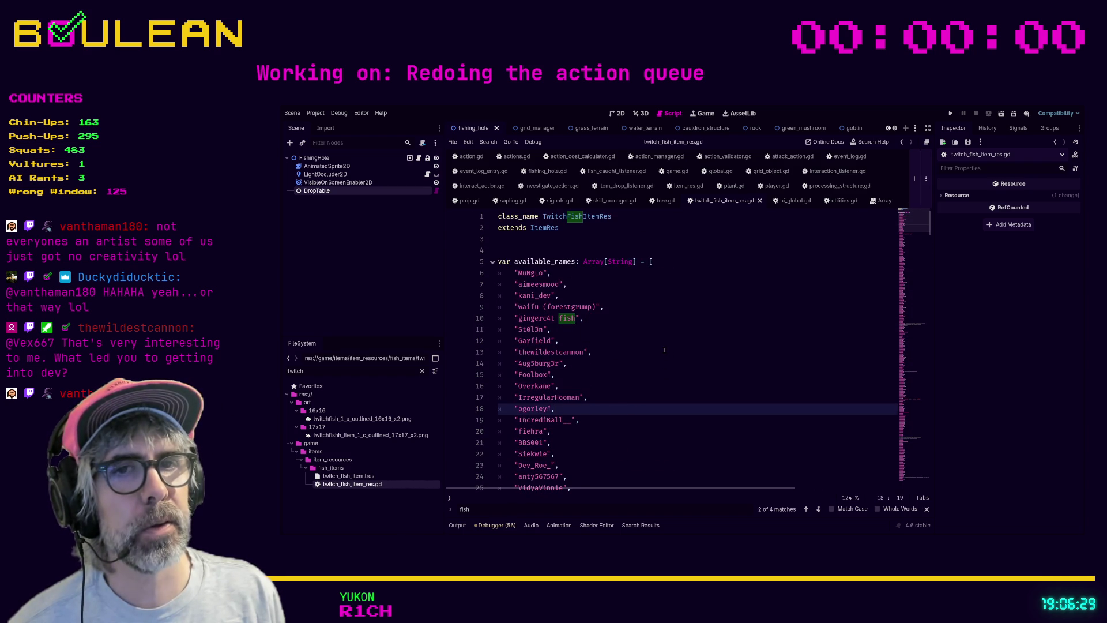
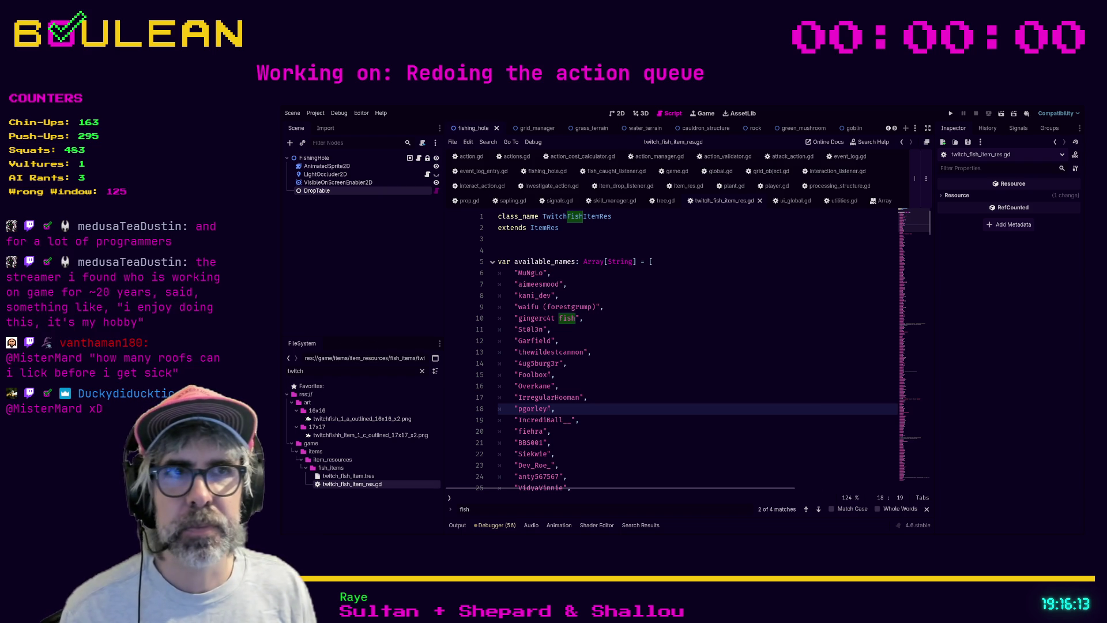
Step: Move through lines 12, 15 and 17 of the names list and mark the Rocky entry
{"action": "left_click", "coordinate": [613, 345]}
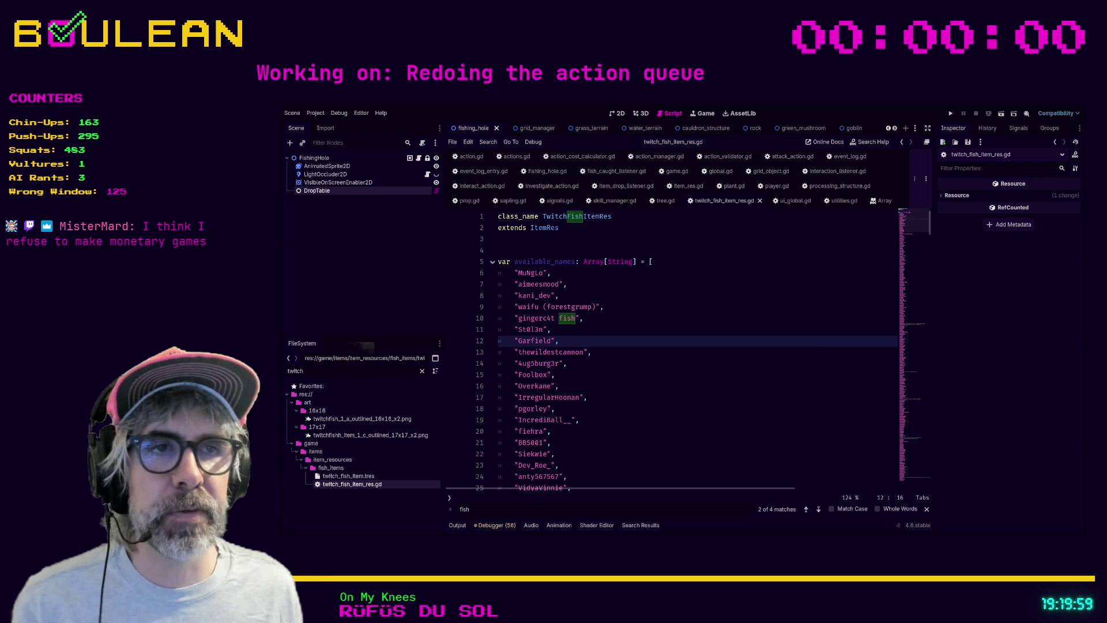
{"action": "left_click", "coordinate": [633, 374]}
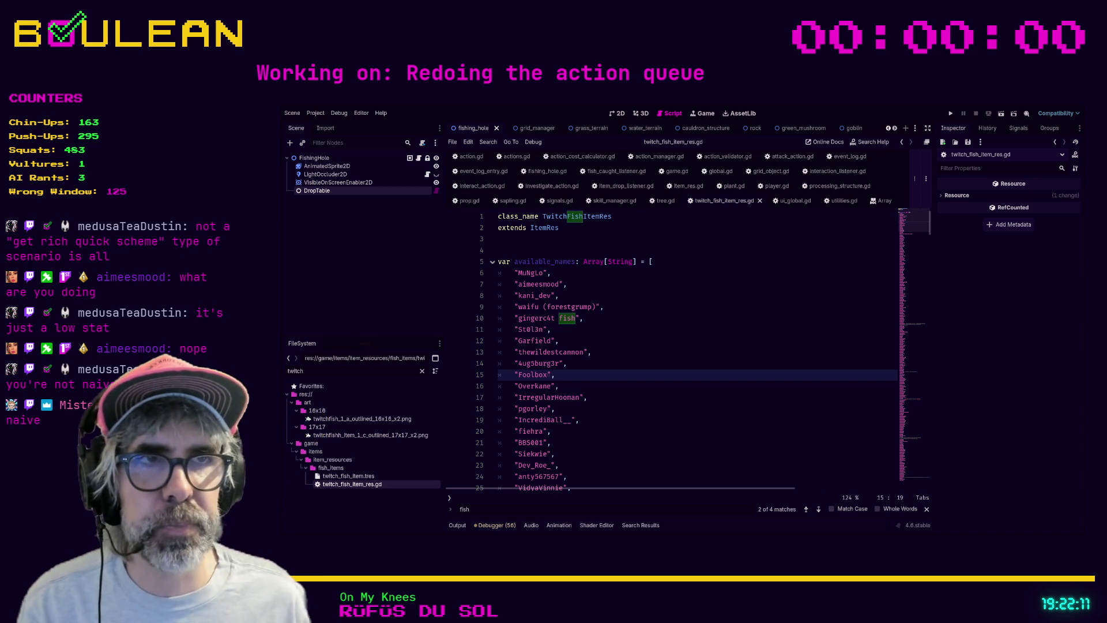
{"action": "left_click", "coordinate": [596, 396]}
{"action": "scroll", "coordinate": [595, 397], "scroll_direction": "down", "scroll_amount": 4}
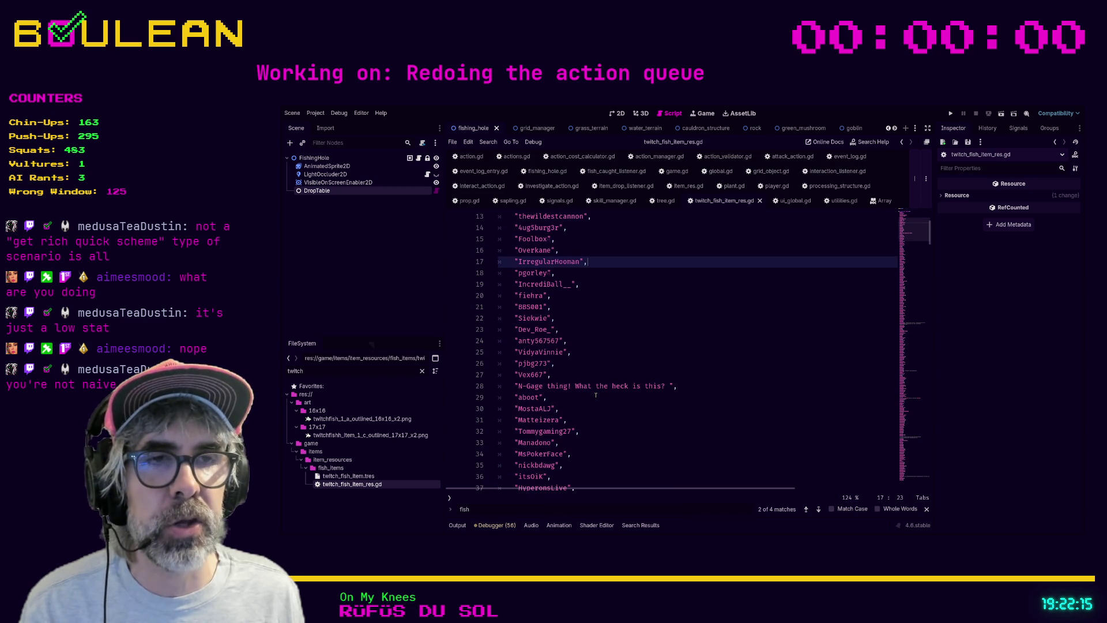
{"action": "scroll", "coordinate": [595, 396], "scroll_direction": "down", "scroll_amount": 5}
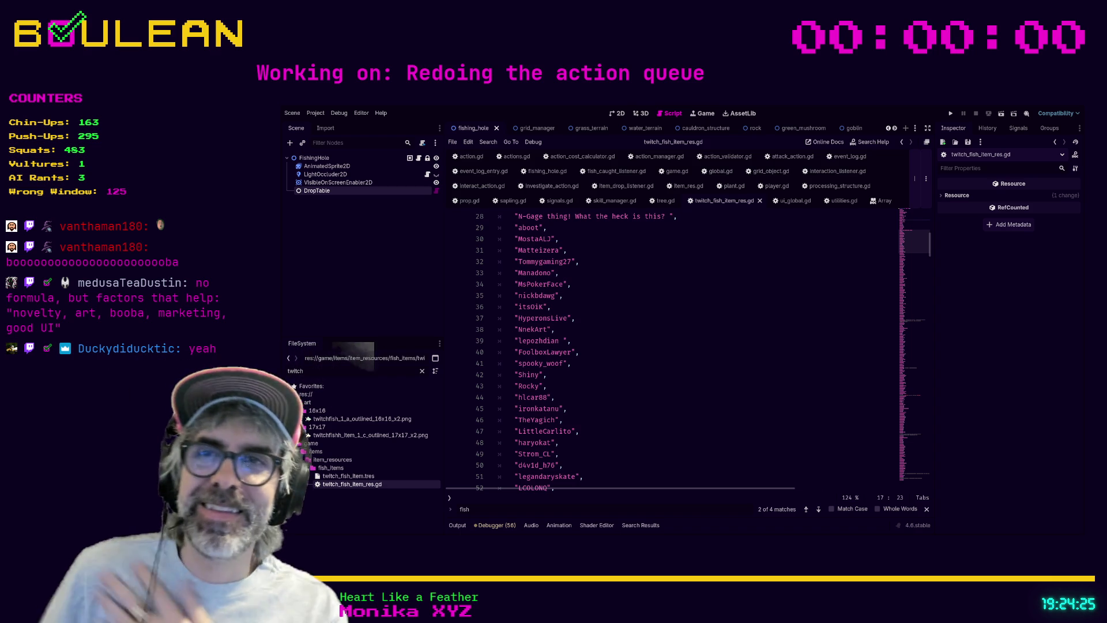
{"action": "left_click", "coordinate": [681, 387]}
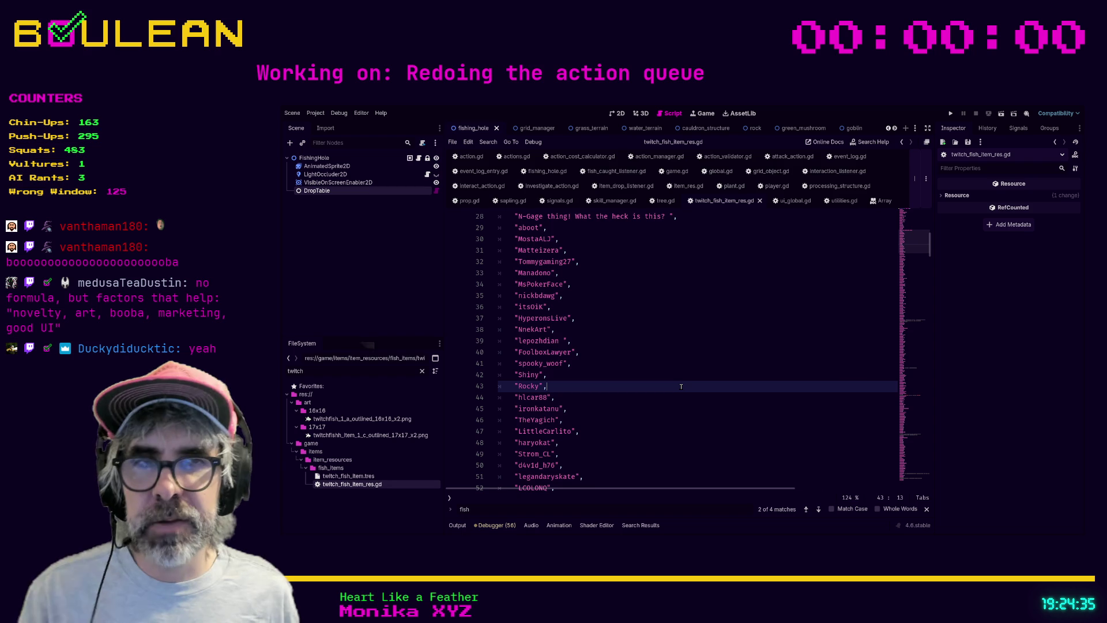
Step: Run the game with F5, zoom out, light the wizard's torch and step north
{"action": "key", "text": "F5"}
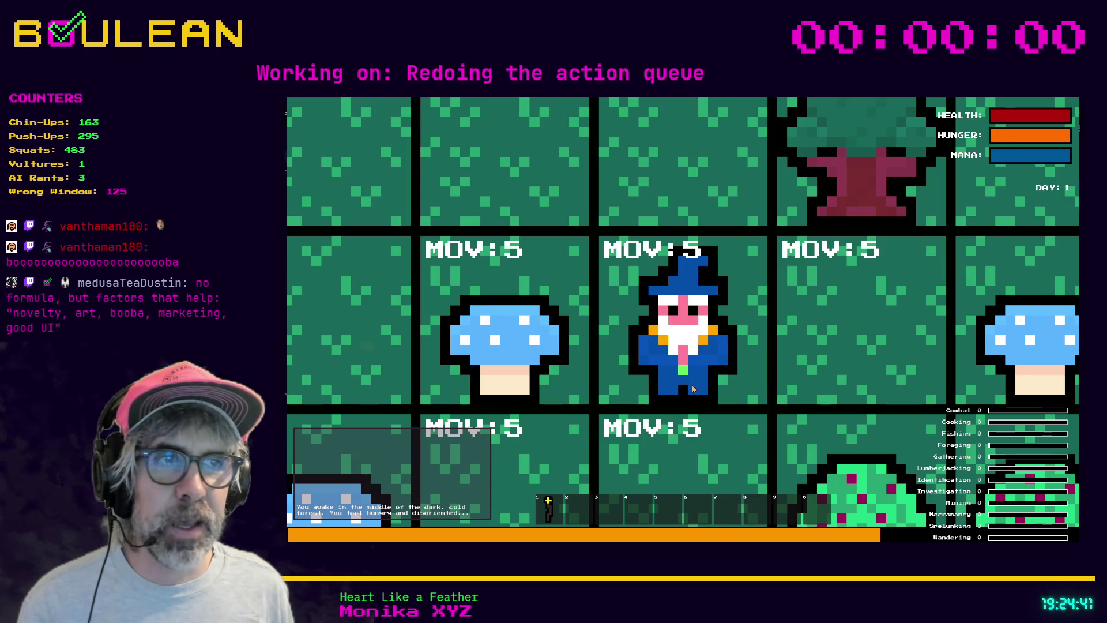
{"action": "scroll", "coordinate": [694, 389], "scroll_direction": "down", "scroll_amount": 2}
{"action": "scroll", "coordinate": [693, 389], "scroll_direction": "down", "scroll_amount": 2}
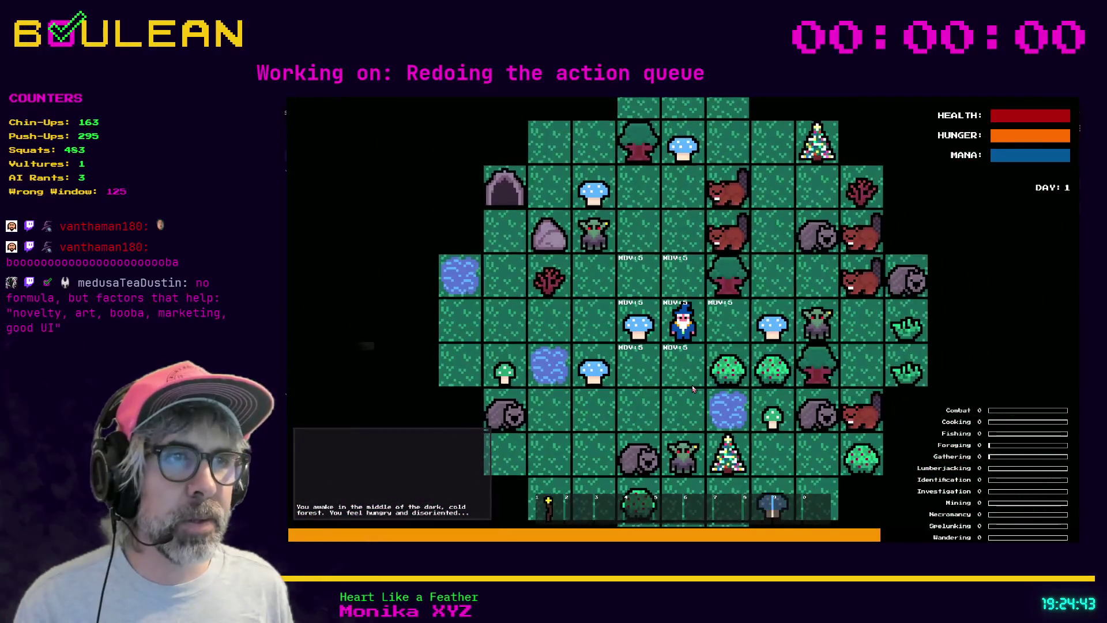
{"action": "key", "text": "1"}
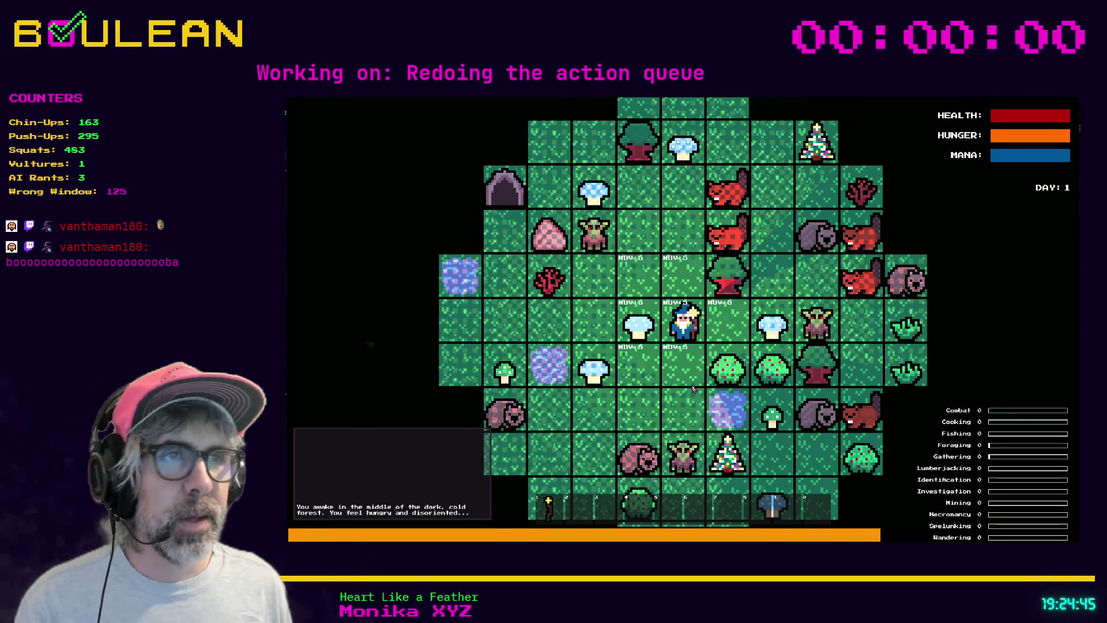
{"action": "key", "text": "Up"}
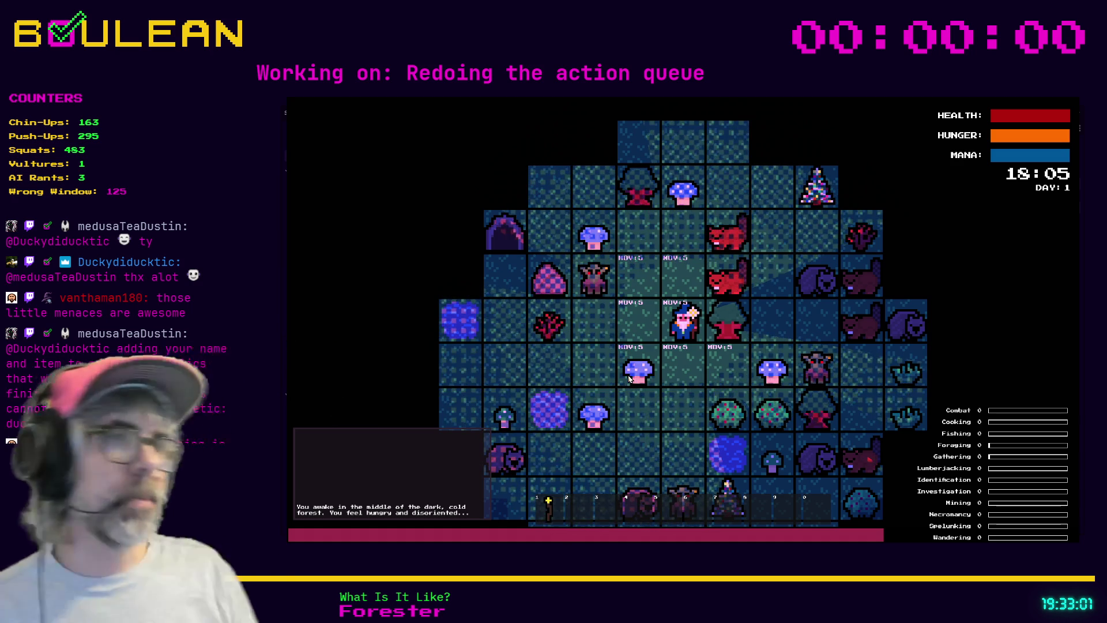
Step: Stop the game run with F8 and return to twitch_fish_item_res.gd in the editor
{"action": "key", "text": "F8"}
{"action": "left_click", "coordinate": [675, 329]}
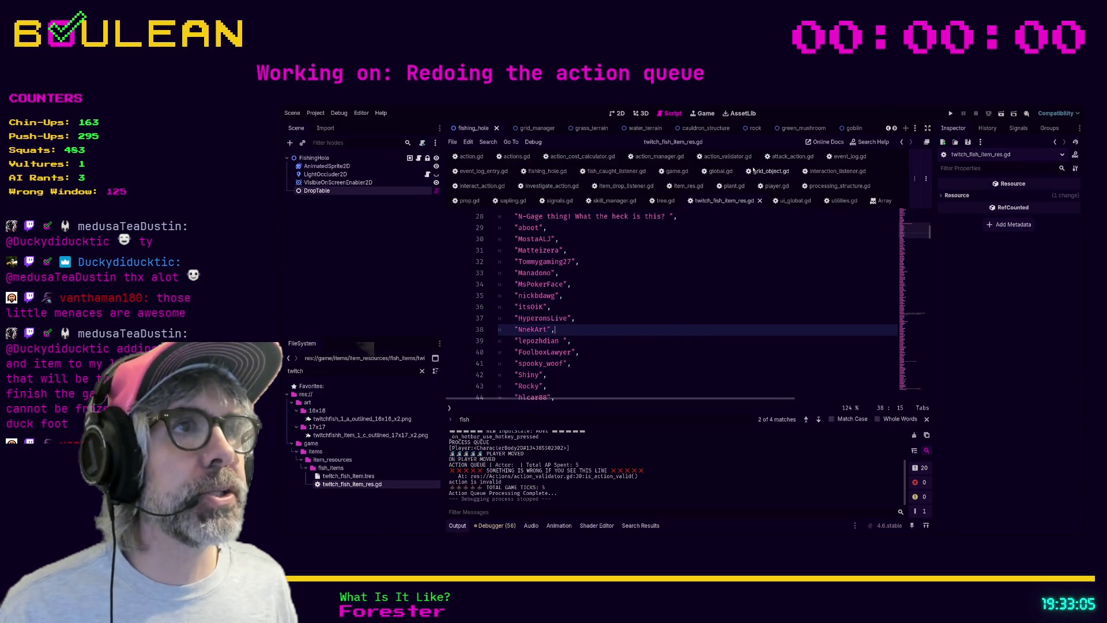
Step: Open item_drop_listener.gd and scroll down to its _on_trigger_item_drop function
{"action": "left_click", "coordinate": [626, 185]}
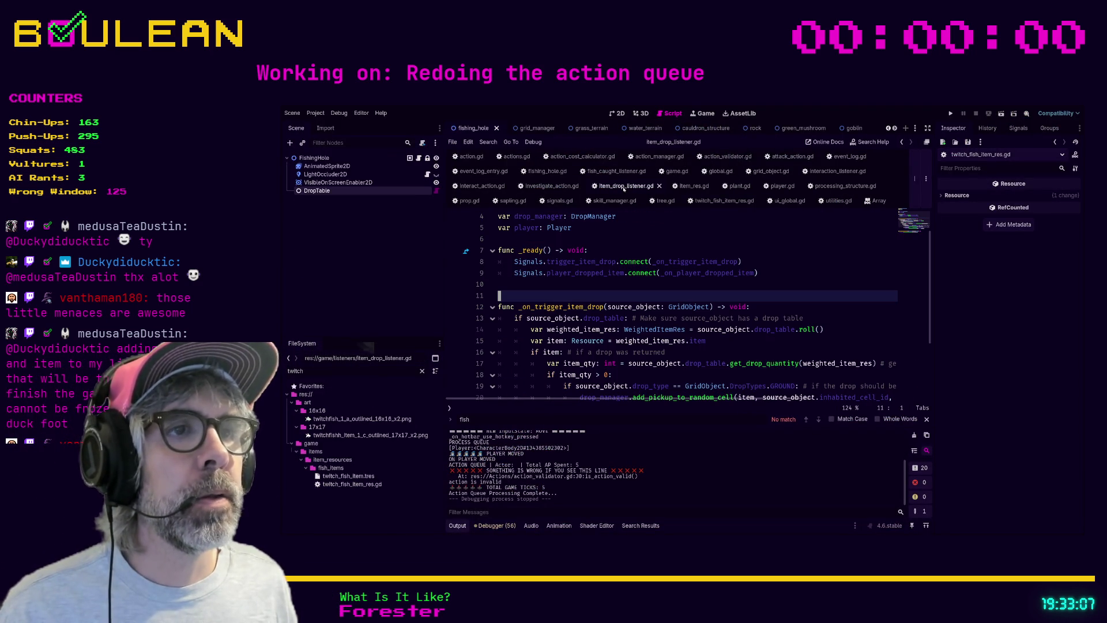
{"action": "scroll", "coordinate": [652, 272], "scroll_direction": "down", "scroll_amount": 1}
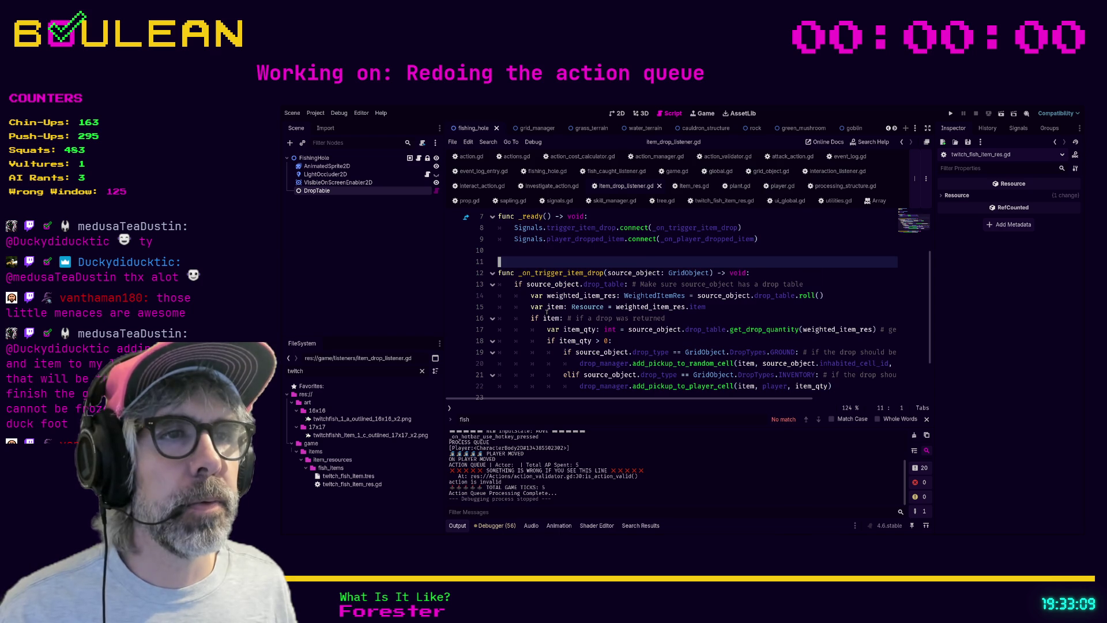
{"action": "scroll", "coordinate": [594, 304], "scroll_direction": "down", "scroll_amount": 1}
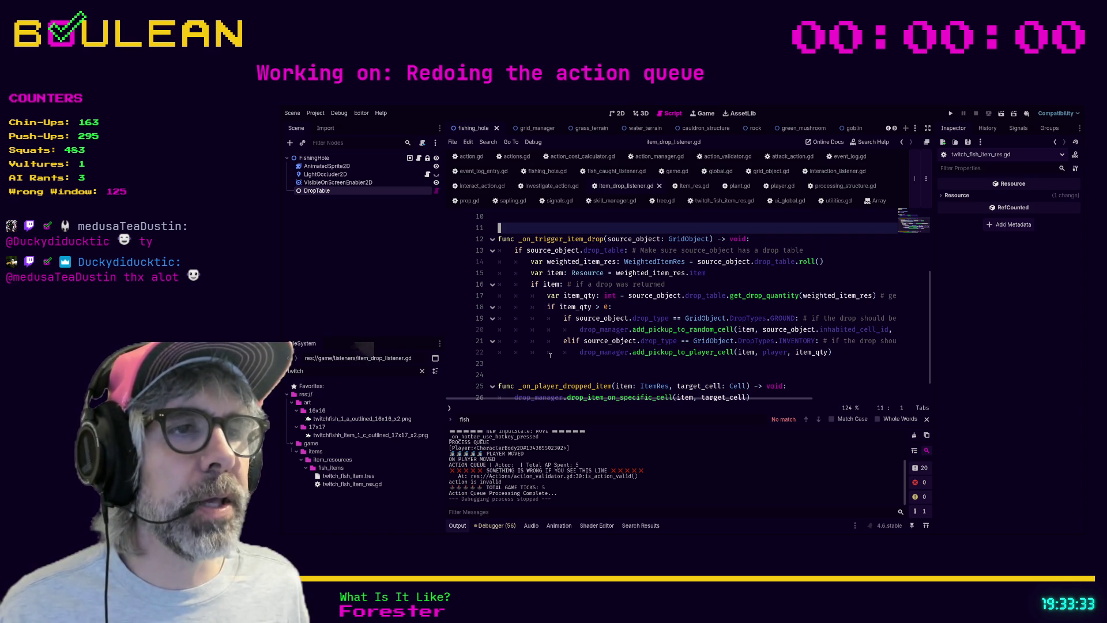
Step: Add a blank line after the inventory drop call and another above the 'if item:' check
{"action": "left_click", "coordinate": [575, 361]}
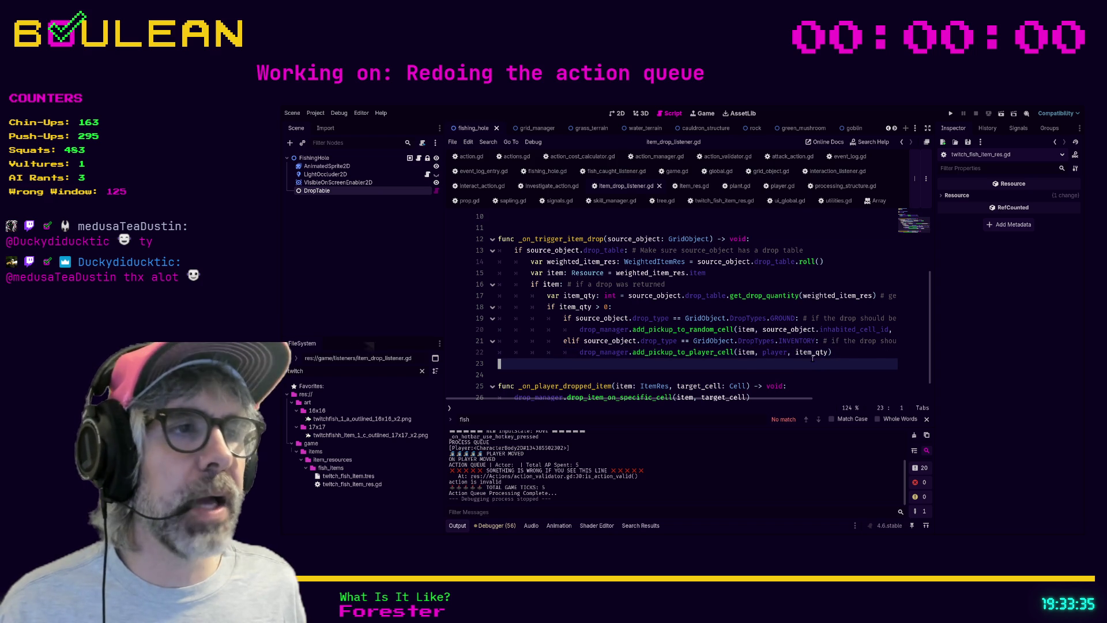
{"action": "key", "text": "Left"}
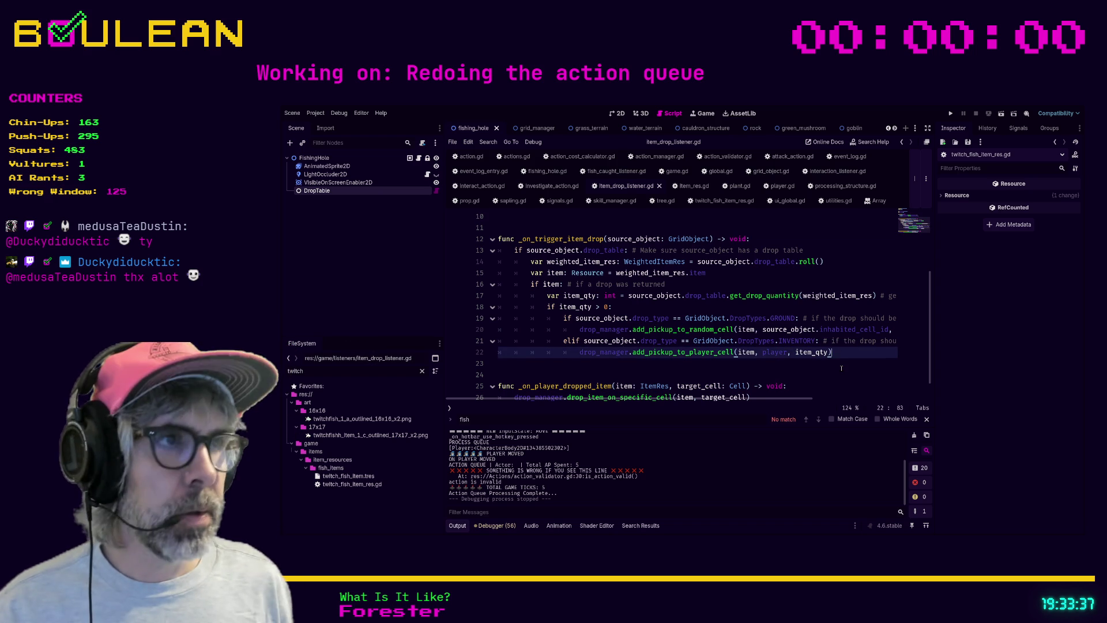
{"action": "key", "text": "Return"}
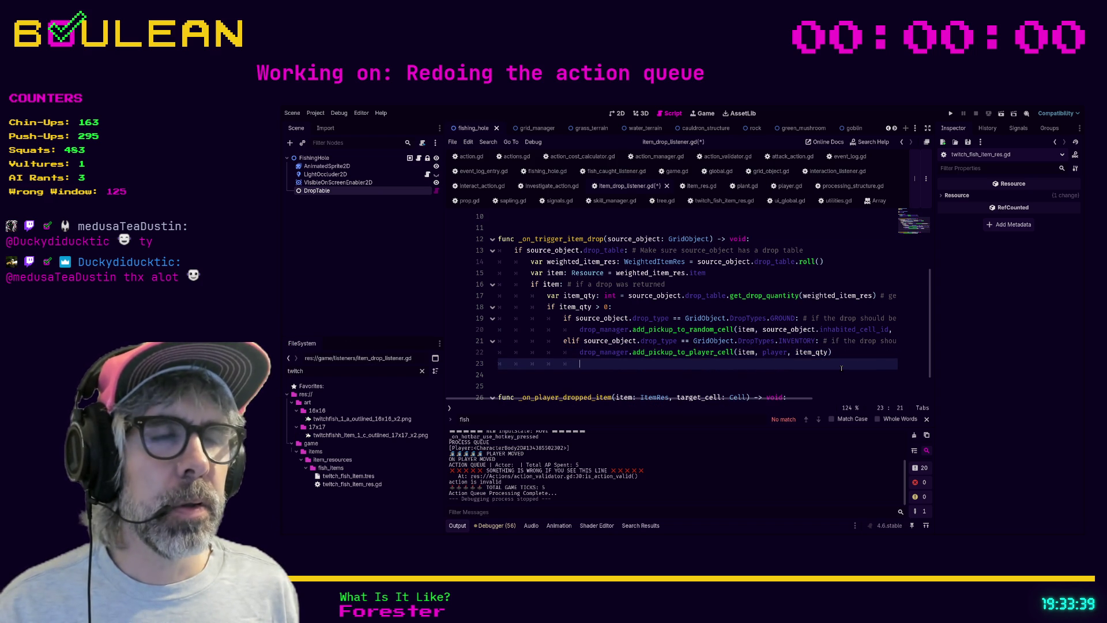
{"action": "key", "text": "BackSpace"}
{"action": "key", "text": "Up"}
{"action": "key", "text": "Up"}
{"action": "key", "text": "Up"}
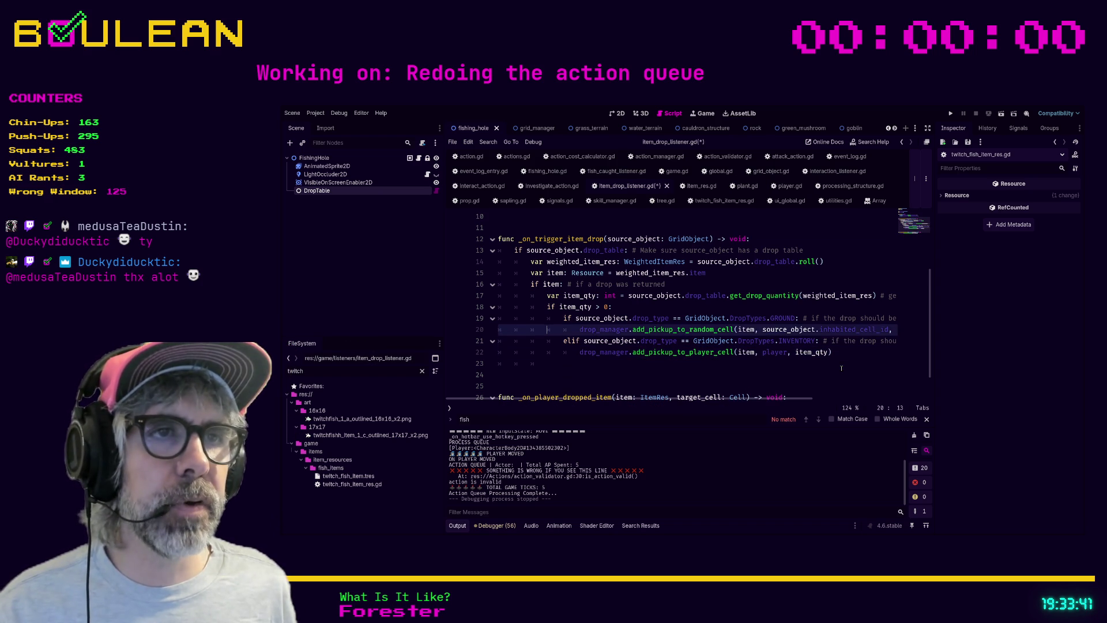
{"action": "key", "text": "Up"}
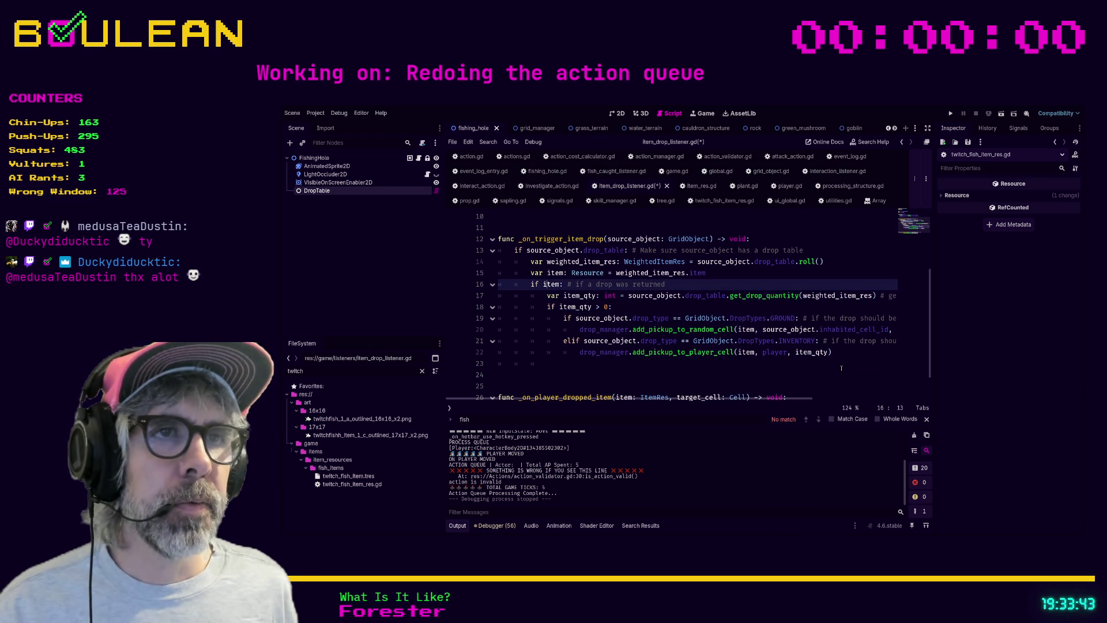
{"action": "key", "text": "ctrl+shift+Return"}
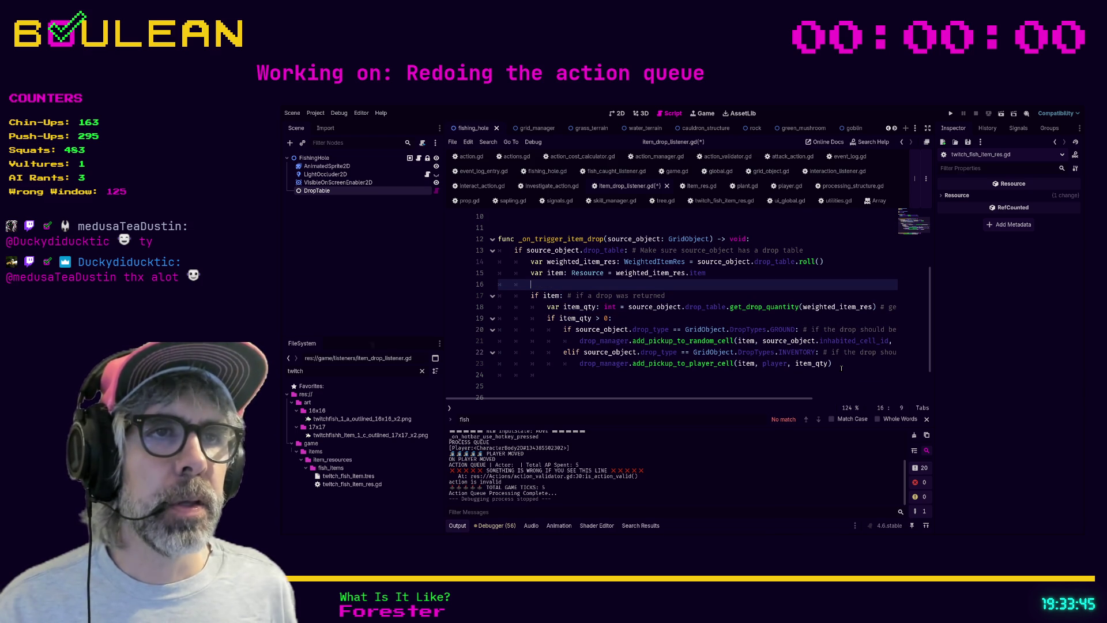
Step: Write 'if item is FishItemRes:' with a 'pass' body, using autocomplete
{"action": "type", "text": "if item "}
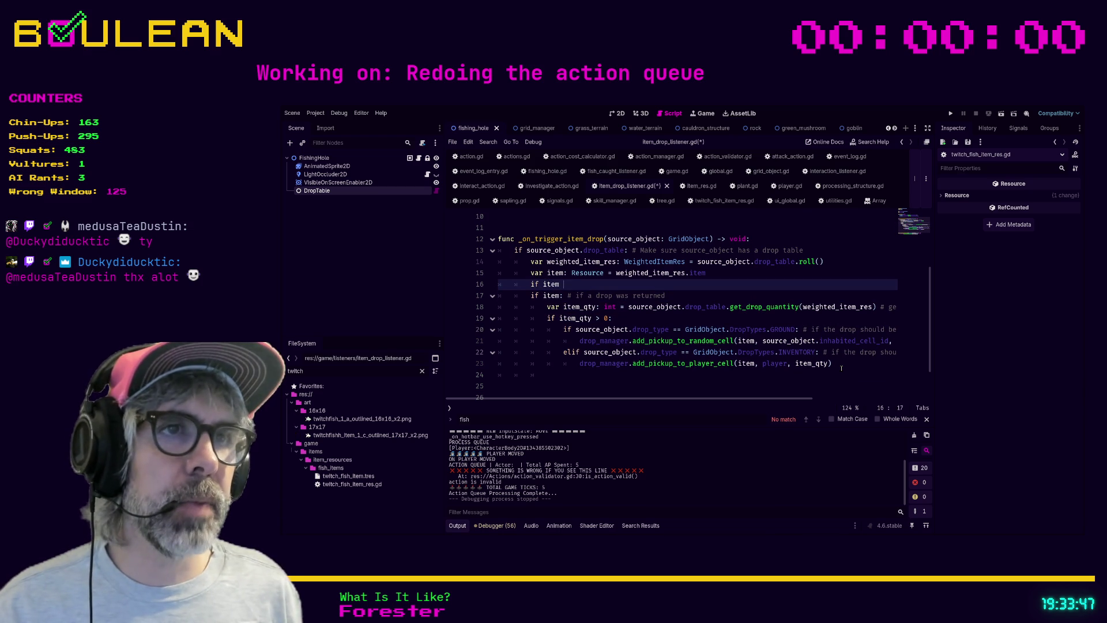
{"action": "type", "text": "is Fish"}
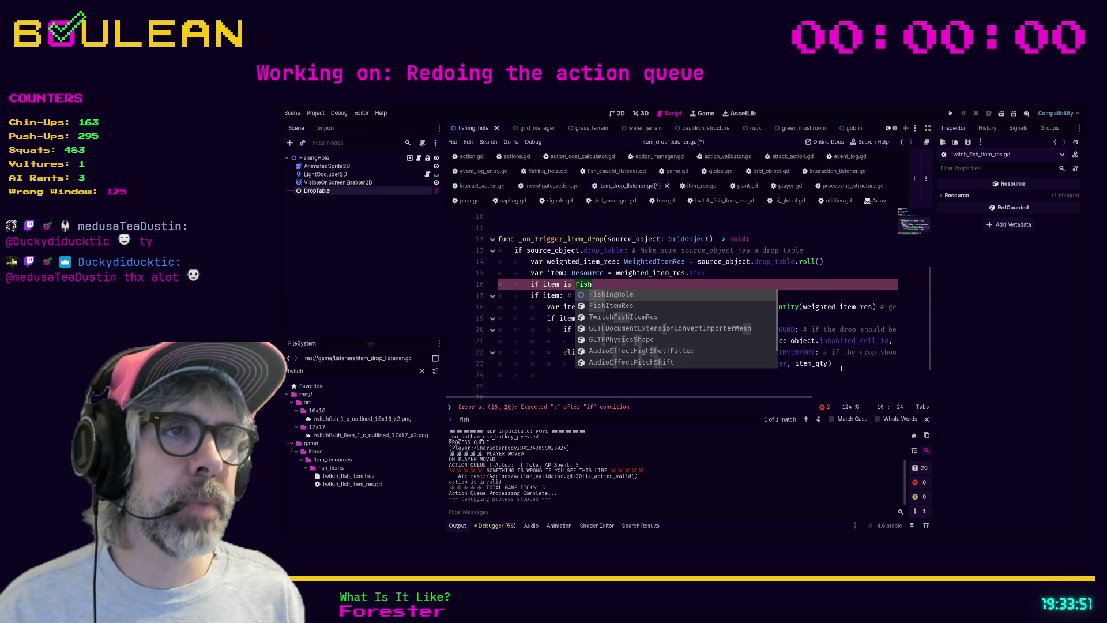
{"action": "key", "text": "Down"}
{"action": "key", "text": "Return"}
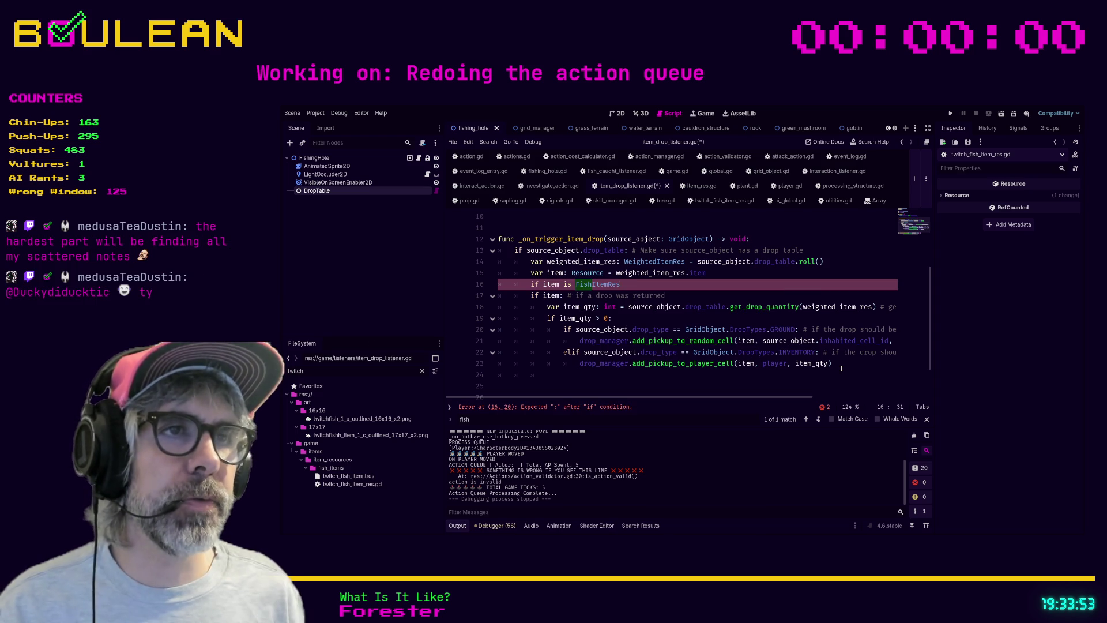
{"action": "type", "text": ":"}
{"action": "key", "text": "Return"}
{"action": "type", "text": "pass"}
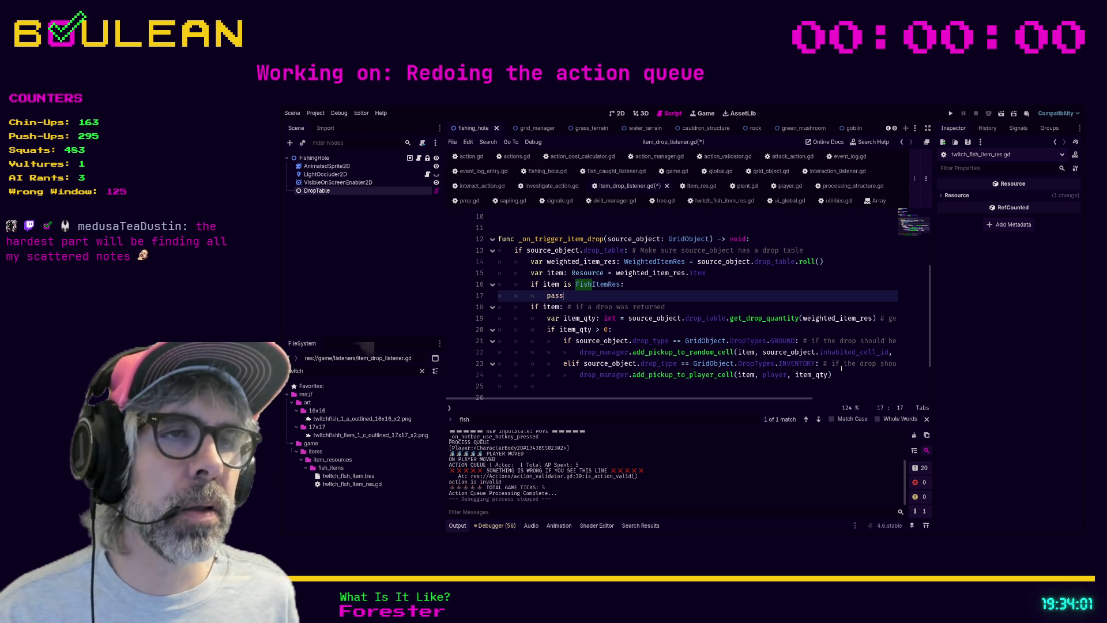
Step: Move back up through the handler and open the WeightedItemRes class definition
{"action": "key", "text": "Down"}
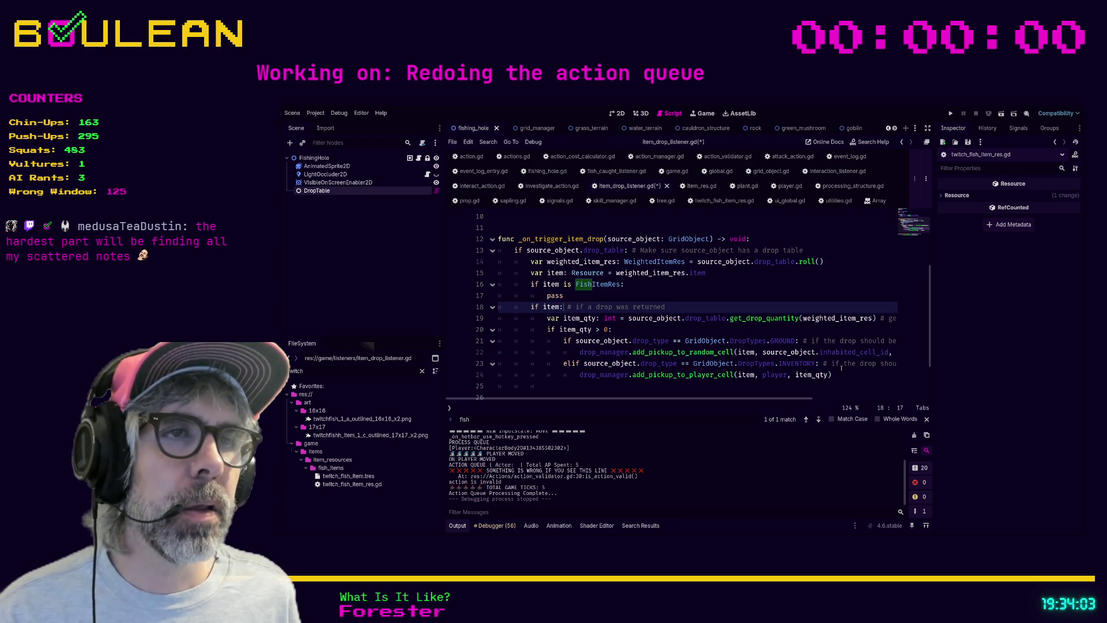
{"action": "key", "text": "Up"}
{"action": "key", "text": "Up"}
{"action": "key", "text": "Up"}
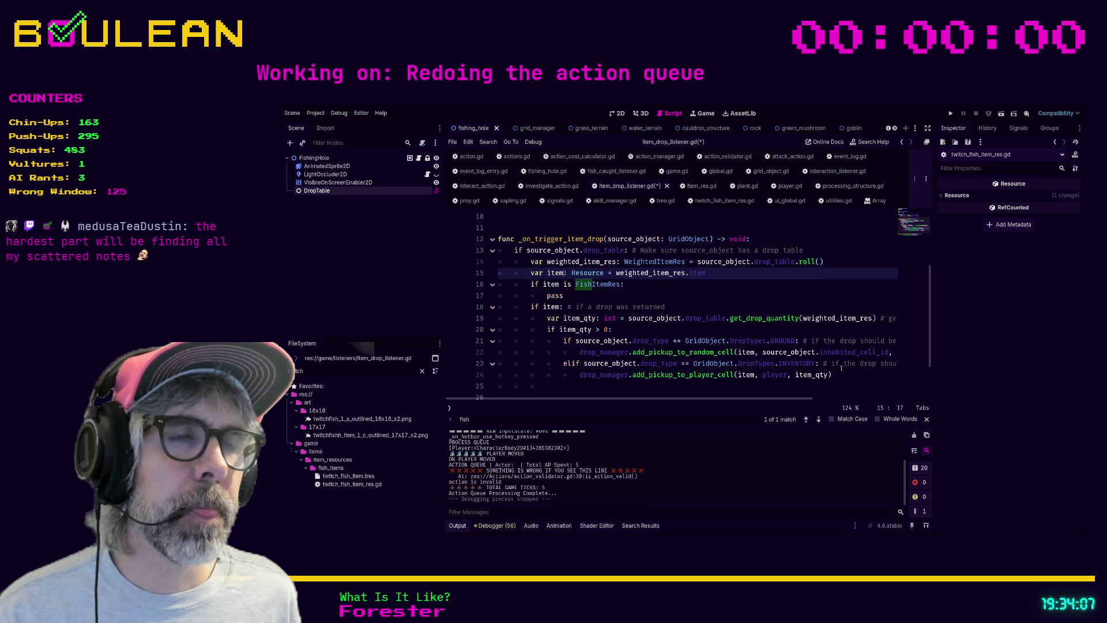
{"action": "key", "text": "Right"}
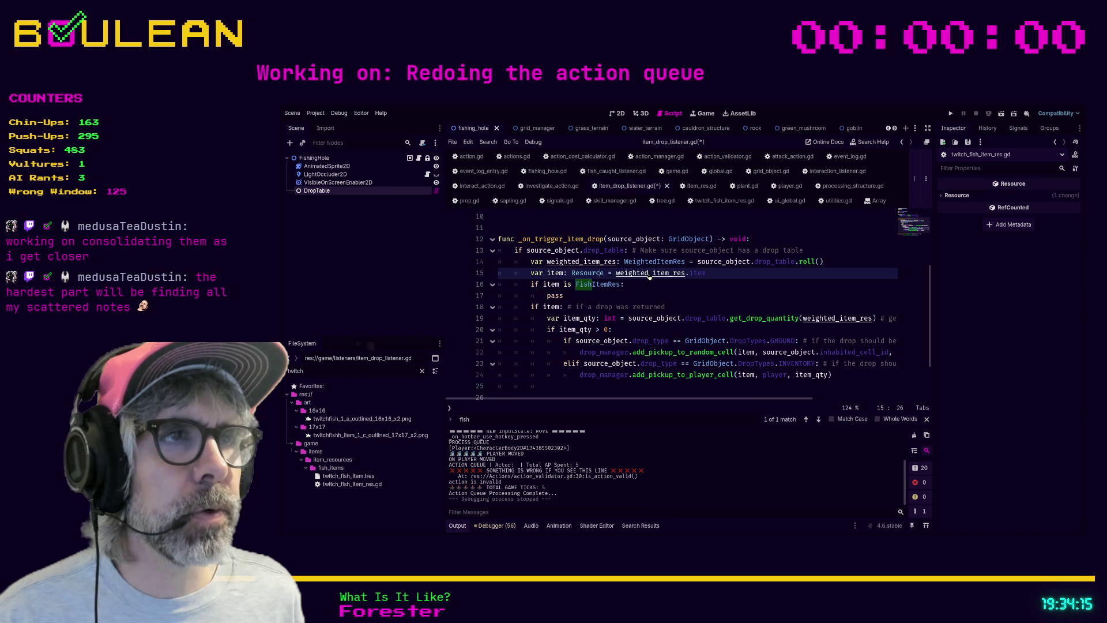
{"action": "key", "text": "ctrl+z"}
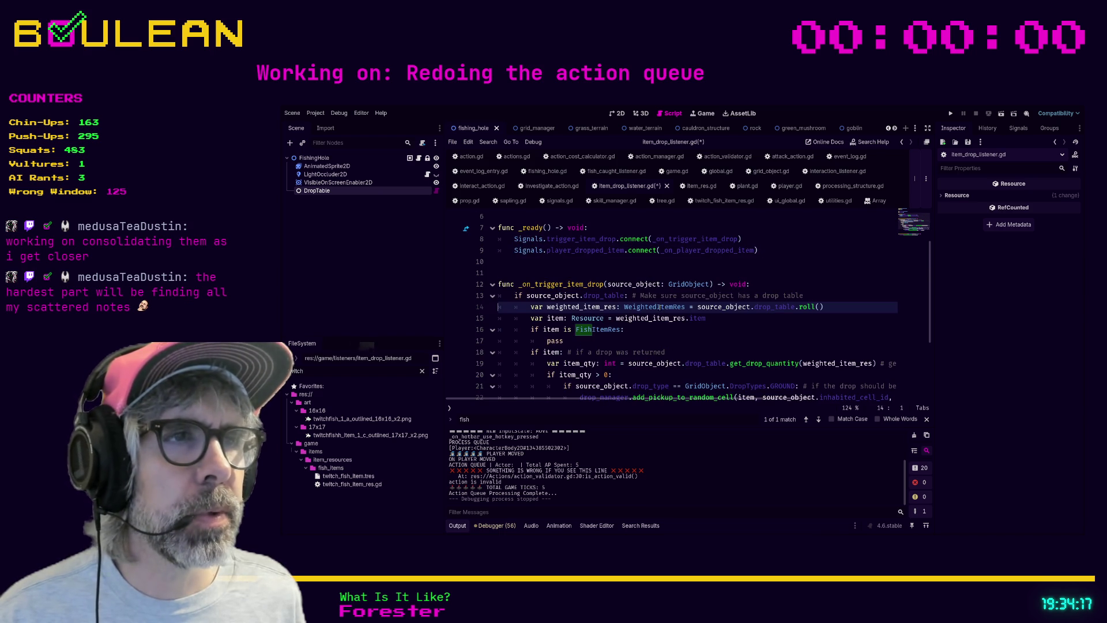
{"action": "left_click", "coordinate": [669, 307], "text": "ctrl"}
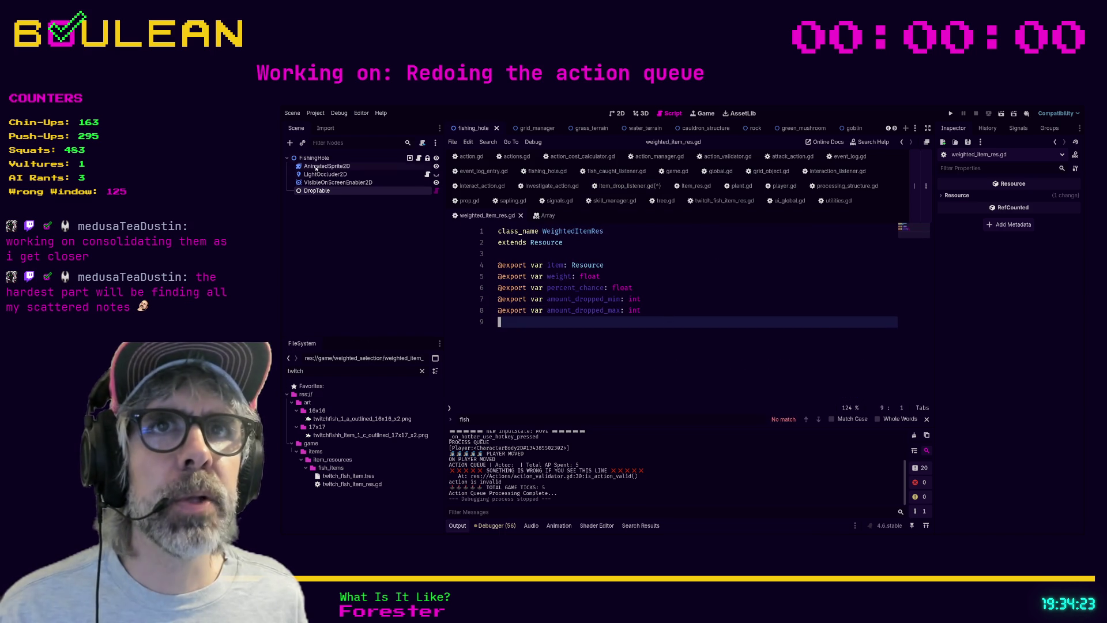
Step: Select the FishingHole node to see its DropTable drop table and Ground drop type
{"action": "left_click", "coordinate": [314, 157]}
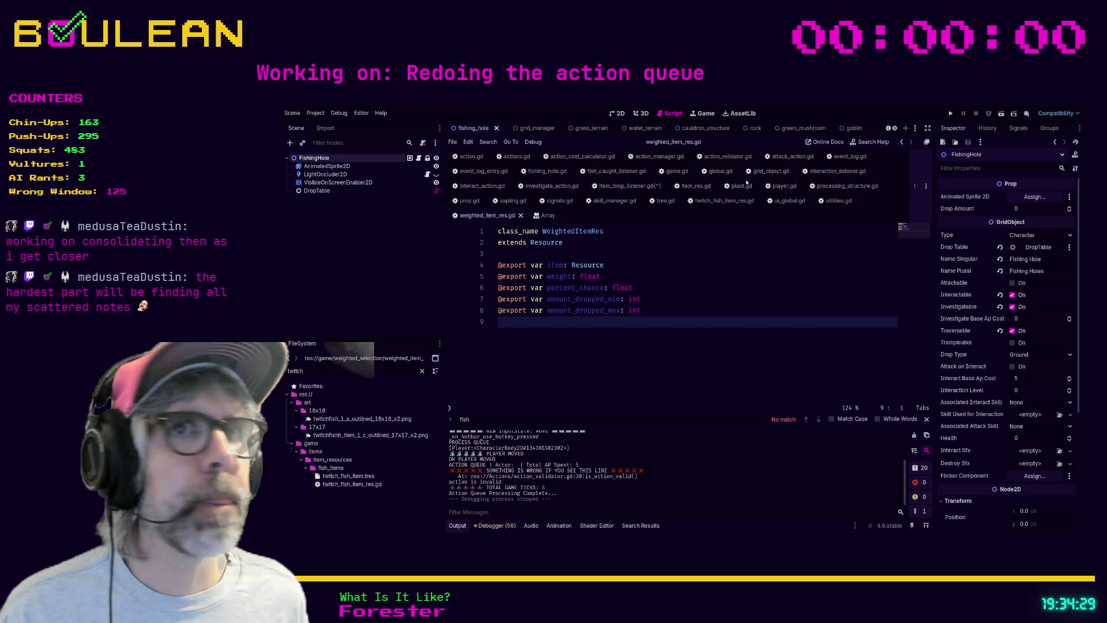
Step: Expand DropTable's goldfish (weight 1.0) and twitch fish (weight 9.0) entries, then return to item_drop_listener.gd
{"action": "left_click", "coordinate": [317, 191]}
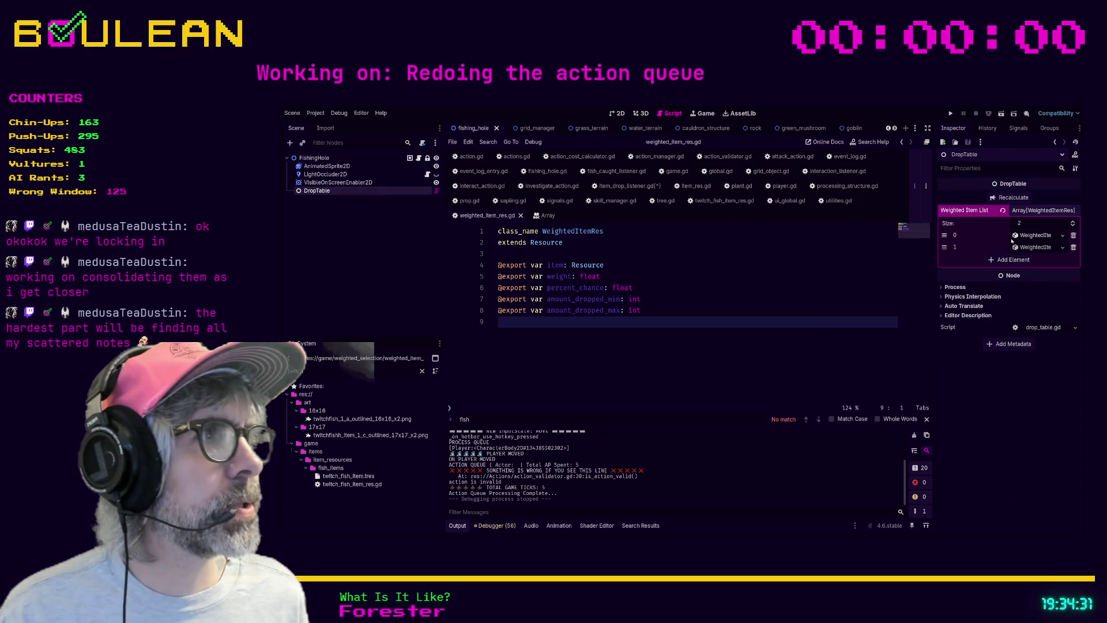
{"action": "left_click", "coordinate": [1029, 237]}
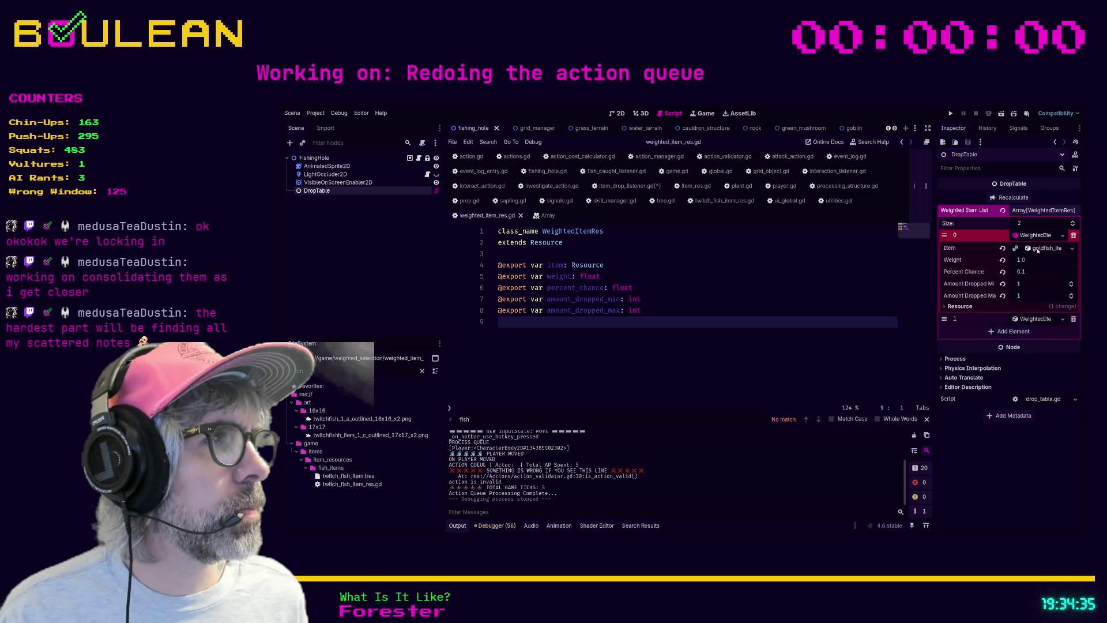
{"action": "left_click", "coordinate": [1035, 235]}
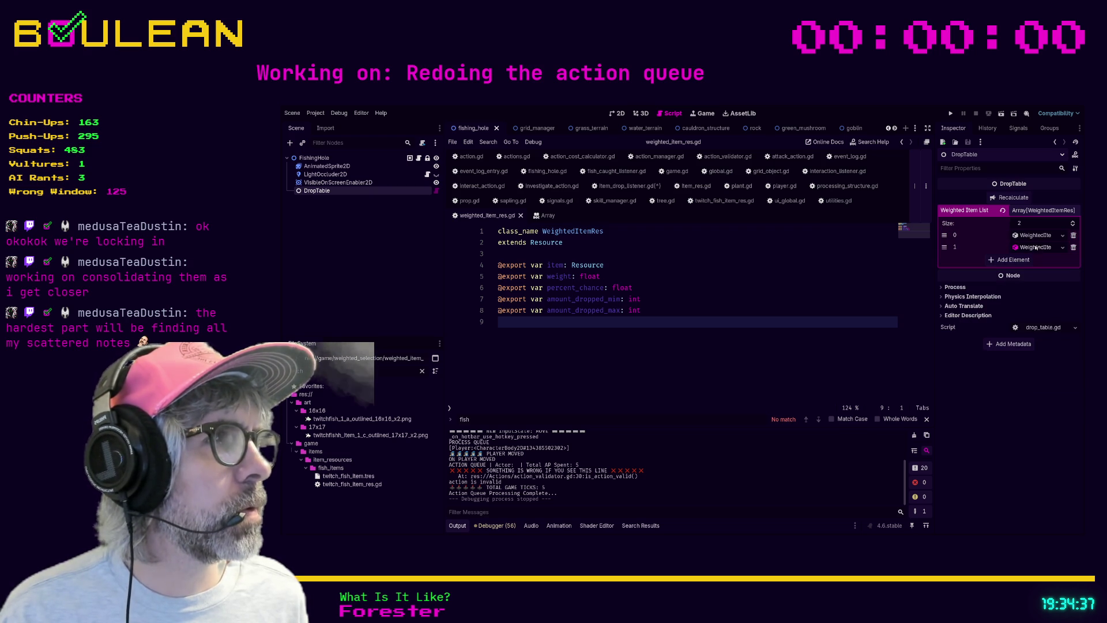
{"action": "left_click", "coordinate": [1035, 247]}
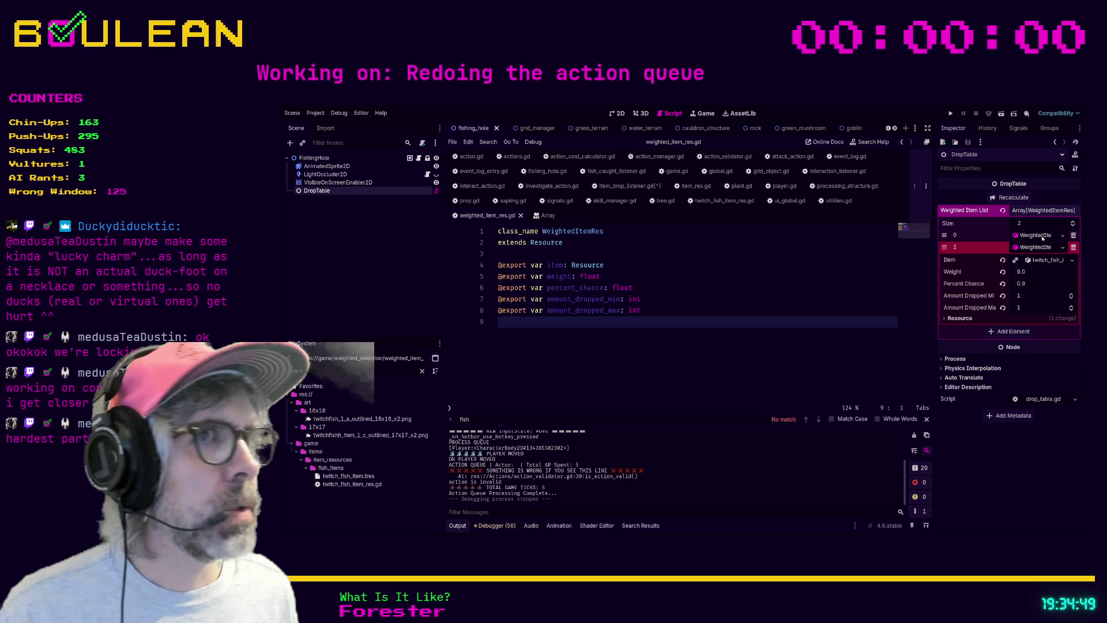
{"action": "left_click", "coordinate": [1042, 236]}
{"action": "left_click", "coordinate": [611, 184]}
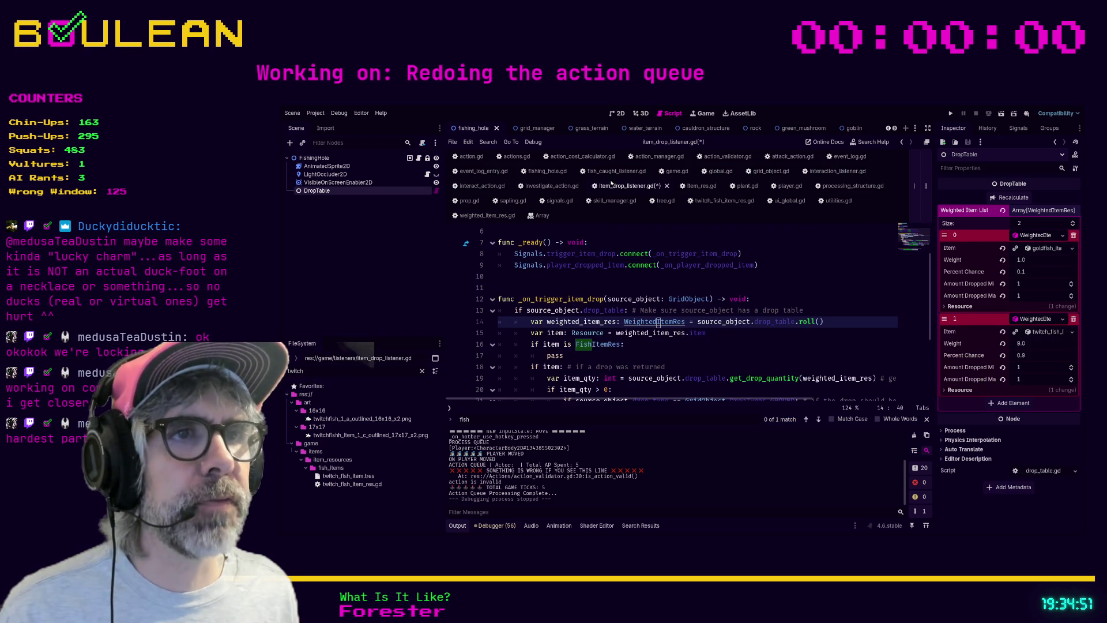
Step: Change the line 16 check to 'if item is TwitchFishItemRes:'
{"action": "scroll", "coordinate": [724, 303], "scroll_direction": "down", "scroll_amount": 1}
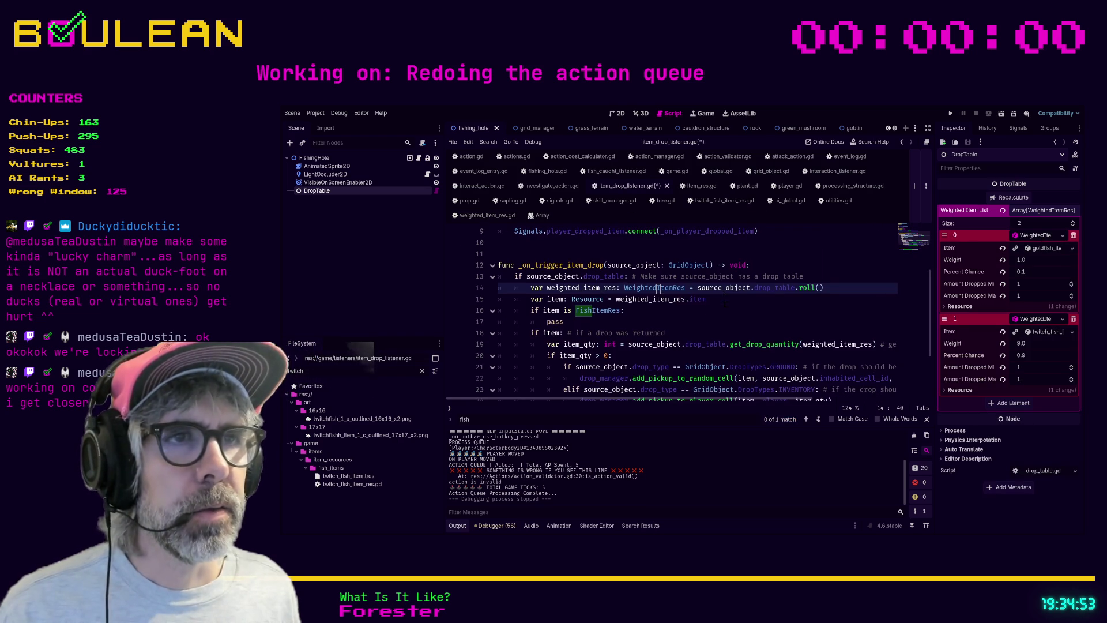
{"action": "left_click_drag", "start_coordinate": [619, 311], "coordinate": [575, 311]}
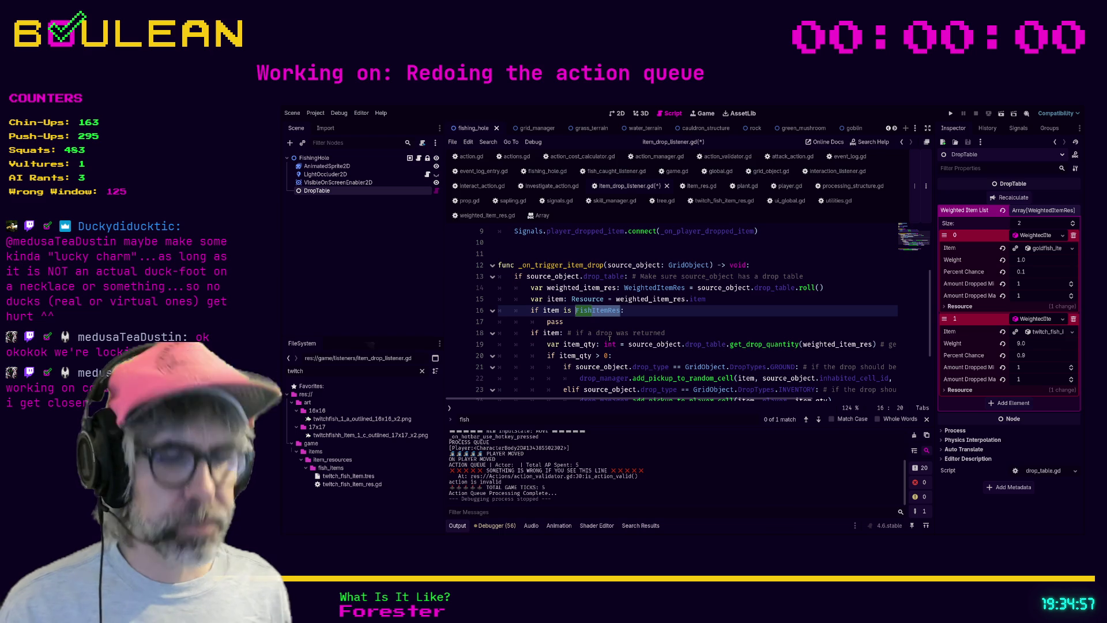
{"action": "type", "text": "Twi"}
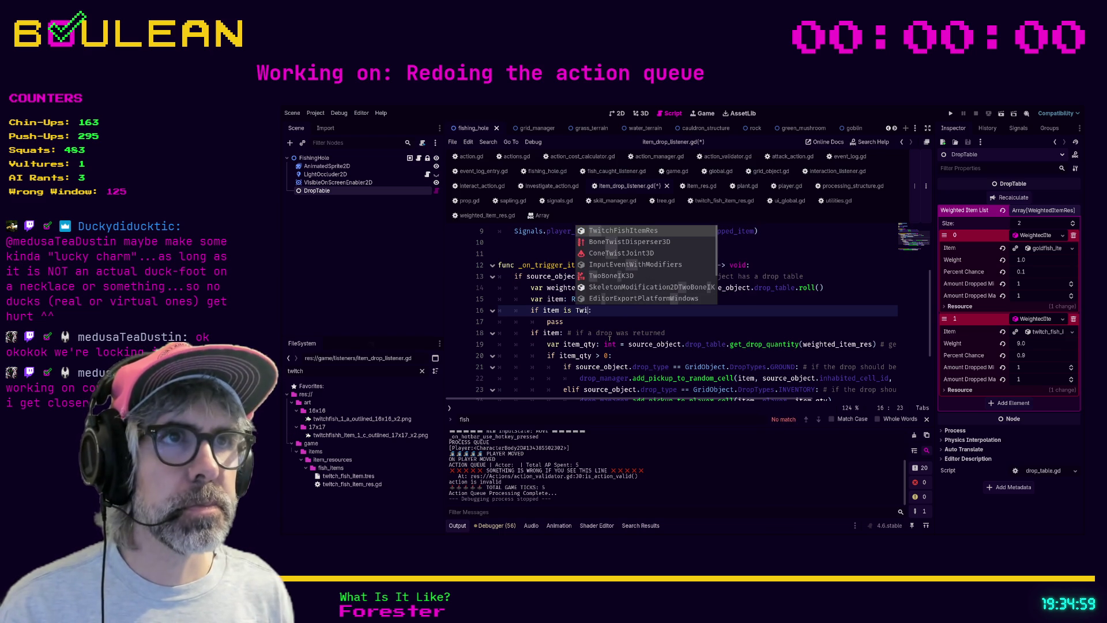
{"action": "key", "text": "Return"}
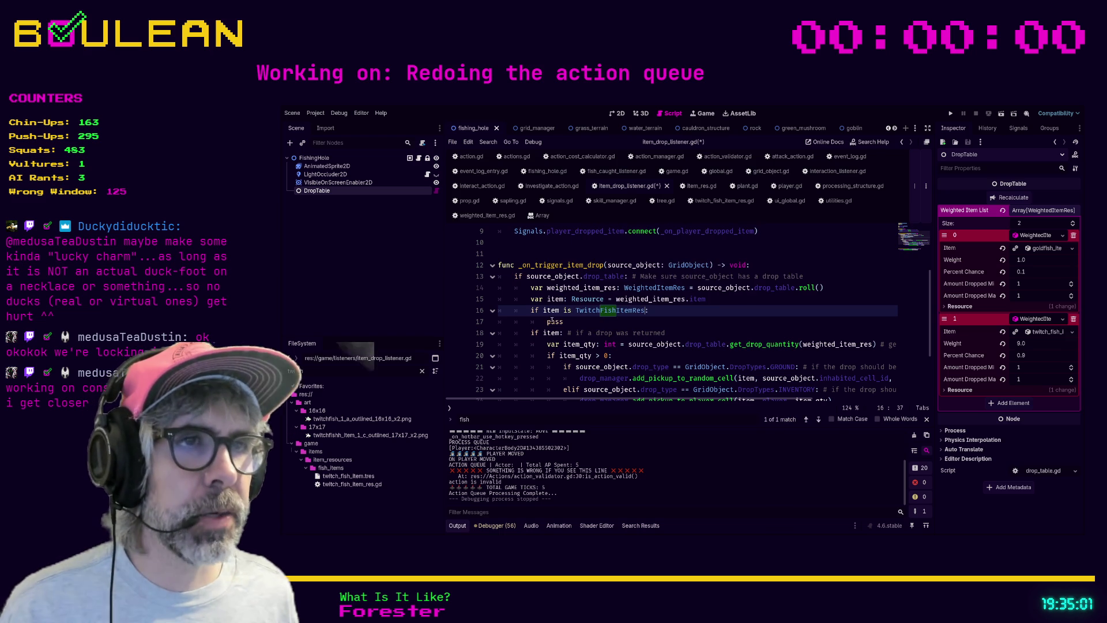
Step: Search all project files for FishItemRes and show the search results
{"action": "key", "text": "Down"}
{"action": "double_click", "coordinate": [362, 367]}
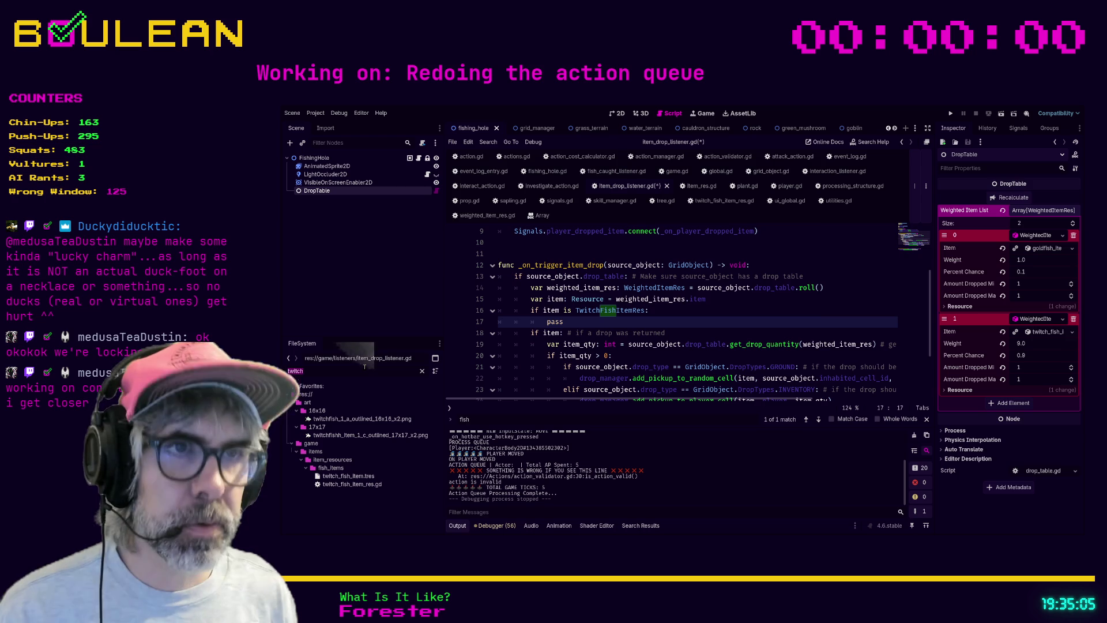
{"action": "left_click", "coordinate": [641, 525]}
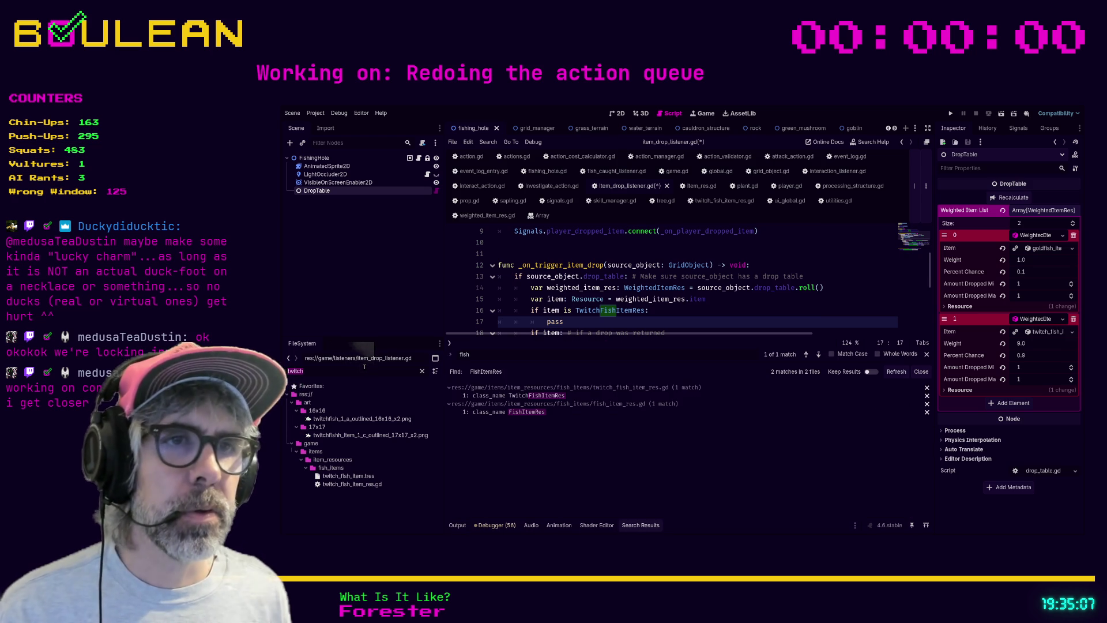
Step: Open twitch_fish_item_res.gd from the results and replace ItemRes with FishItemRes on line 2
{"action": "left_click", "coordinate": [508, 413]}
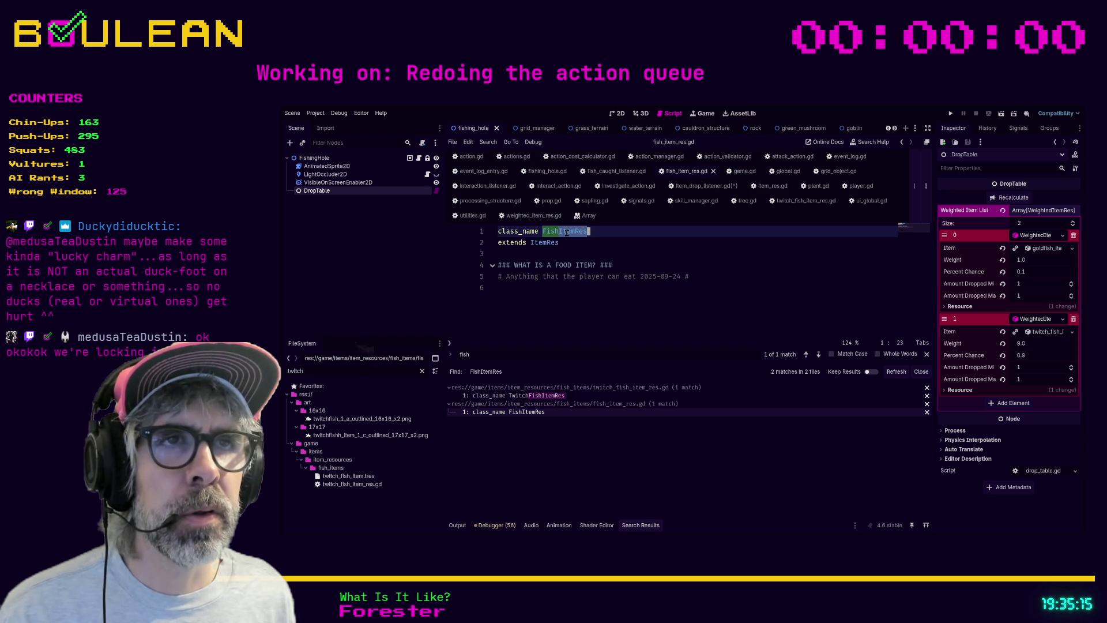
{"action": "left_click", "coordinate": [545, 396]}
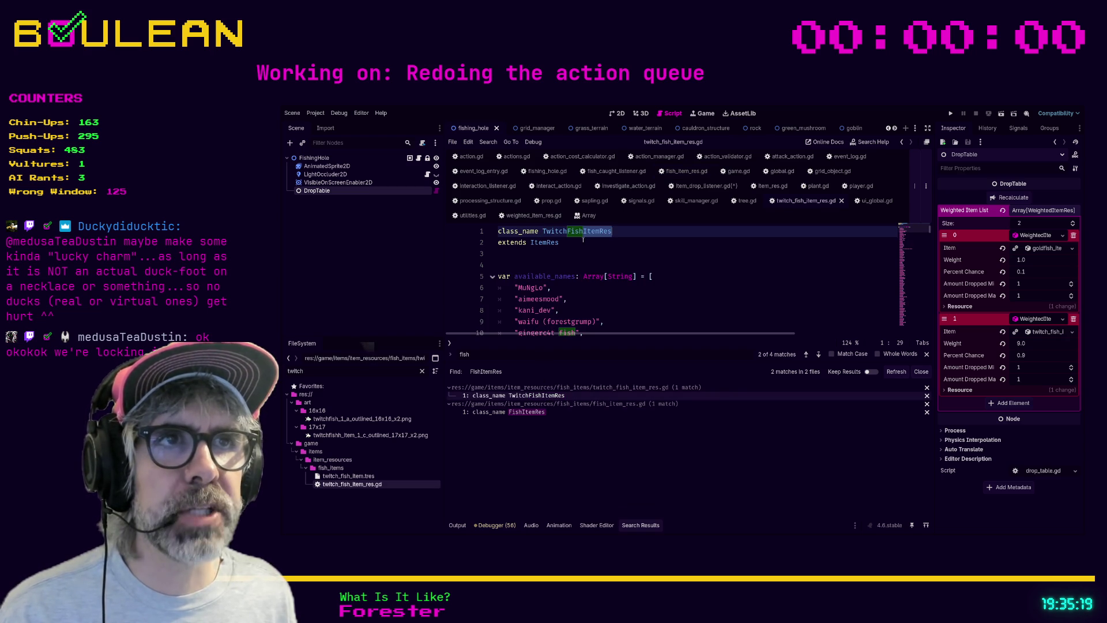
{"action": "double_click", "coordinate": [544, 243]}
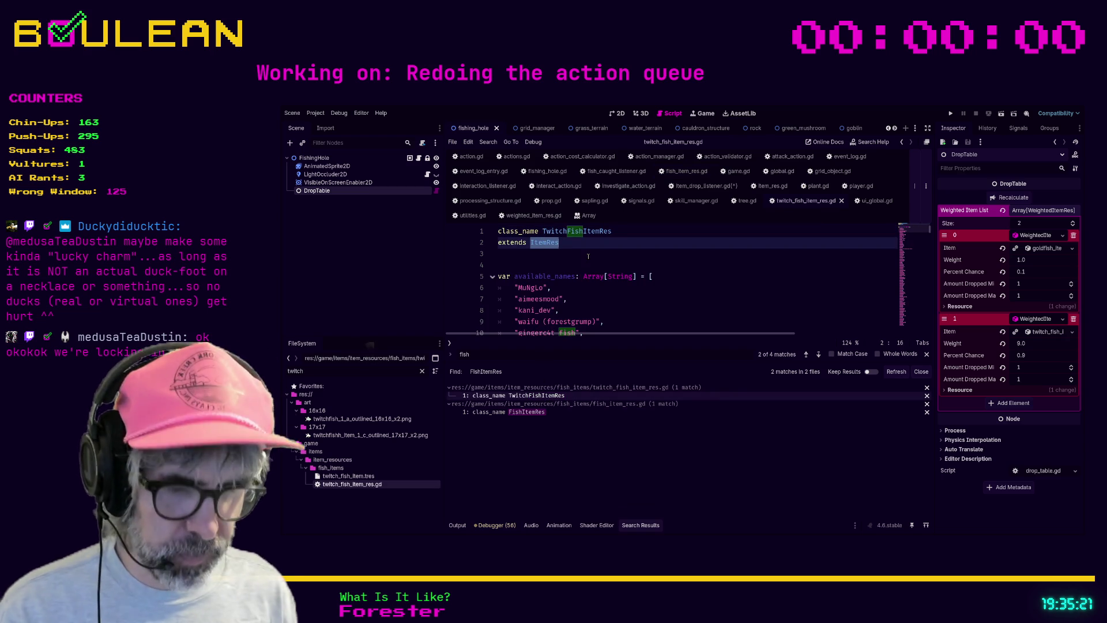
{"action": "type", "text": "Fish"}
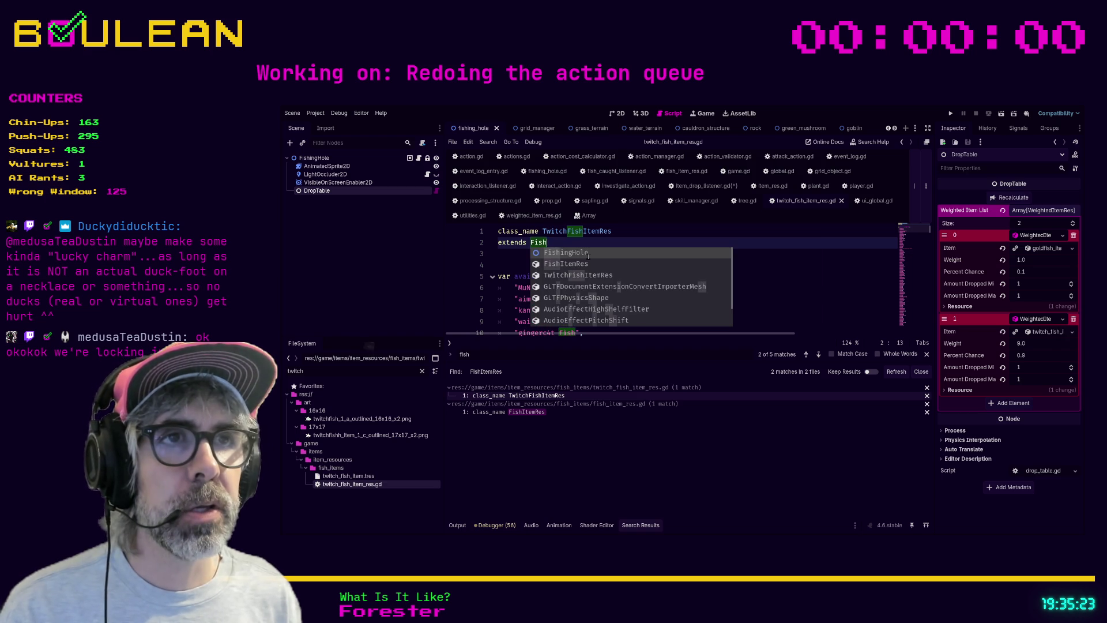
{"action": "type", "text": "Ite"}
{"action": "key", "text": "Return"}
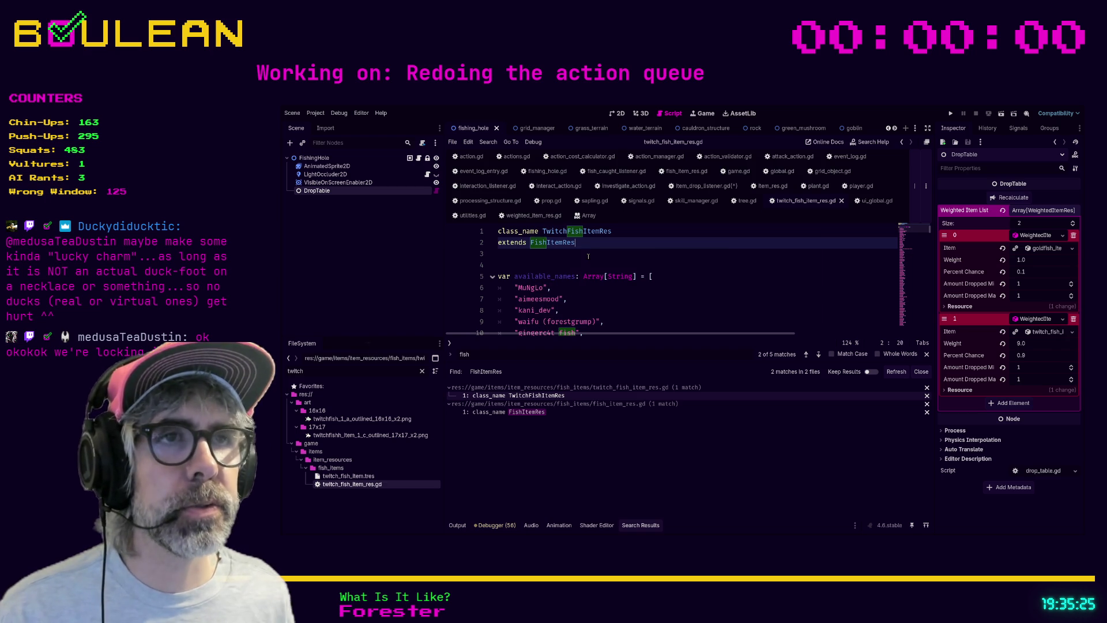
{"action": "left_click", "coordinate": [558, 265]}
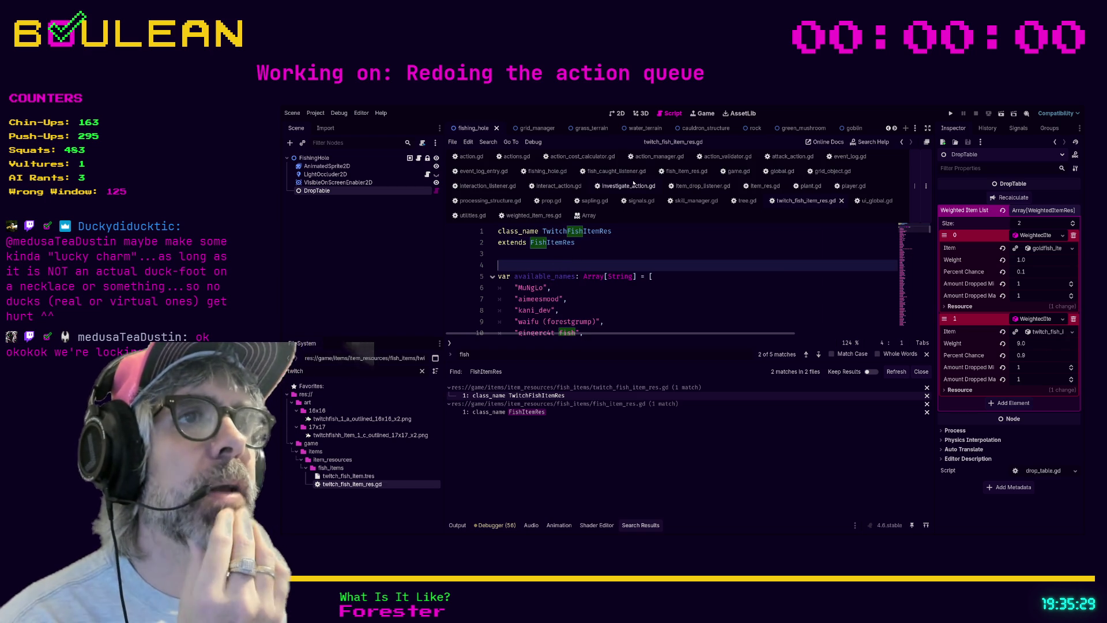
Step: Look through fish_caught_listener.gd, fish_item_res.gd and item_res.gd, ending back on fish_caught_listener.gd
{"action": "left_click", "coordinate": [619, 172]}
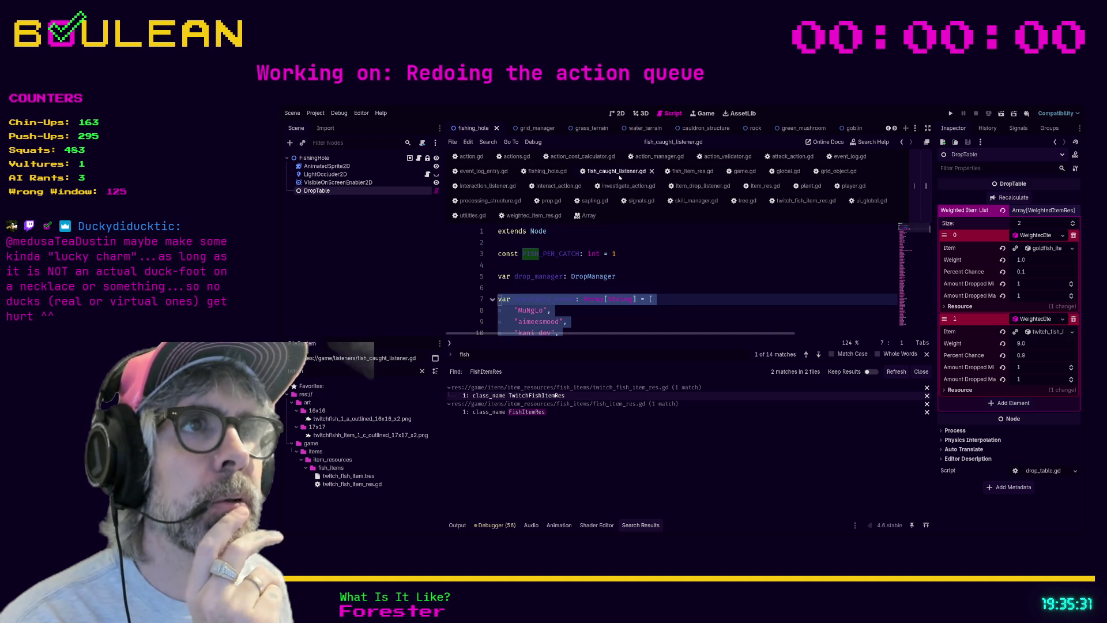
{"action": "left_click", "coordinate": [692, 172]}
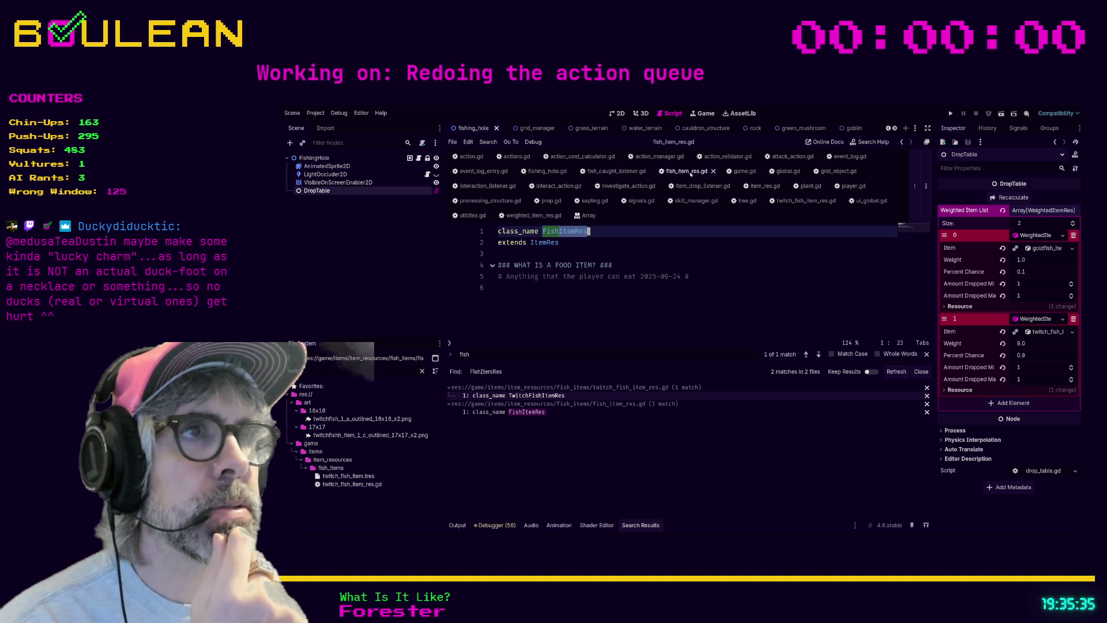
{"action": "left_click", "coordinate": [755, 186]}
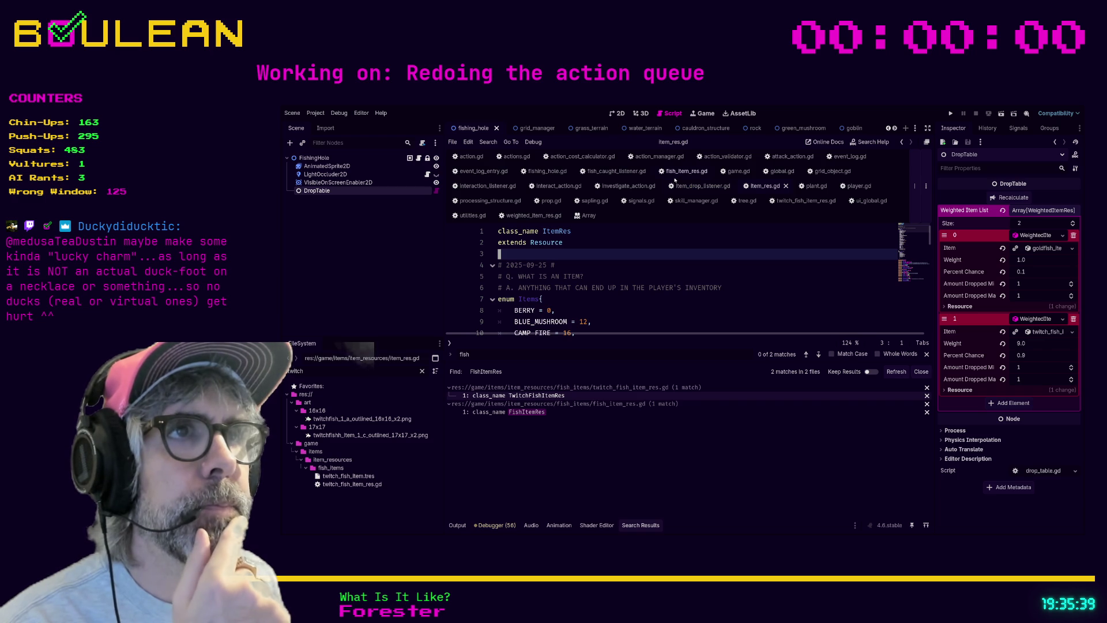
{"action": "left_click", "coordinate": [617, 172]}
{"action": "left_click", "coordinate": [698, 286]}
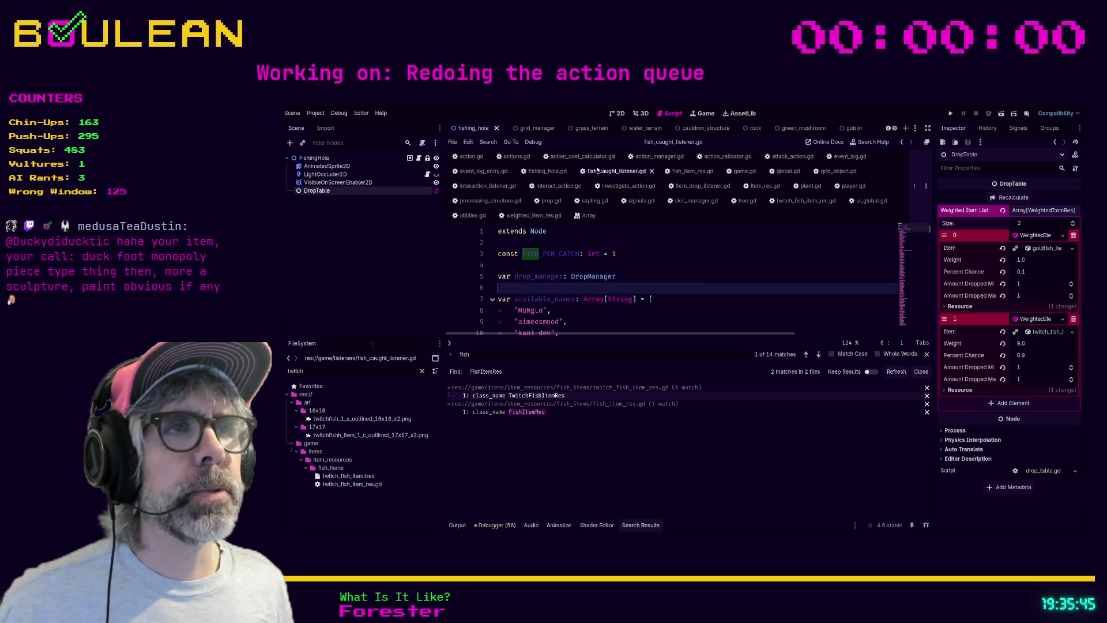
Step: In item_drop_listener.gd, insert 'var fish_name: String = item.available_names' above pass
{"action": "left_click", "coordinate": [702, 186]}
{"action": "scroll", "coordinate": [692, 277], "scroll_direction": "down", "scroll_amount": 1}
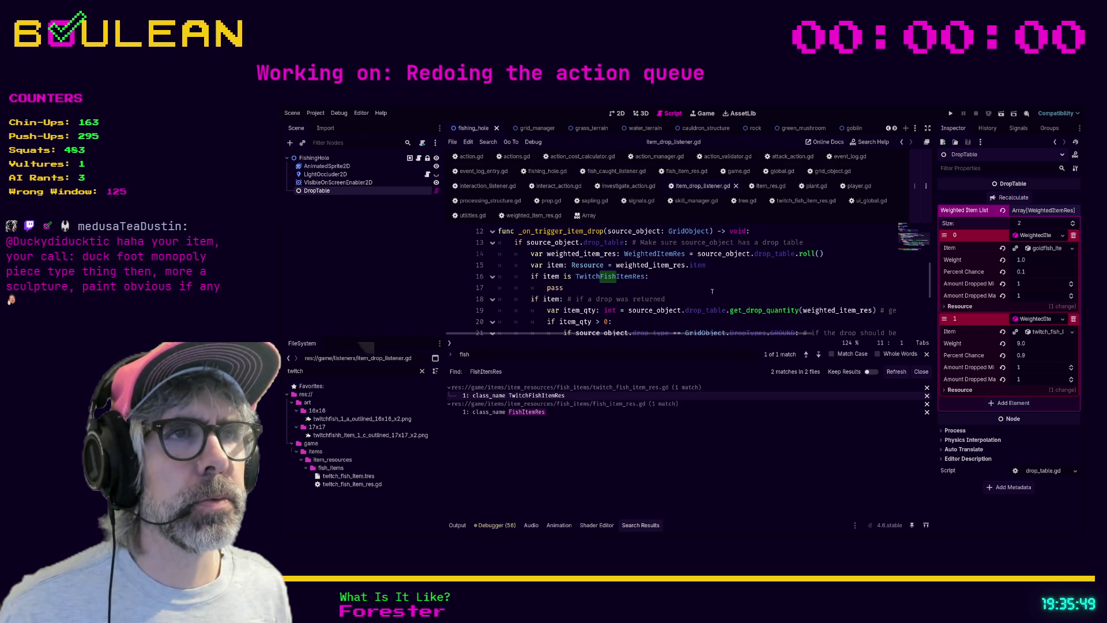
{"action": "left_click", "coordinate": [714, 292]}
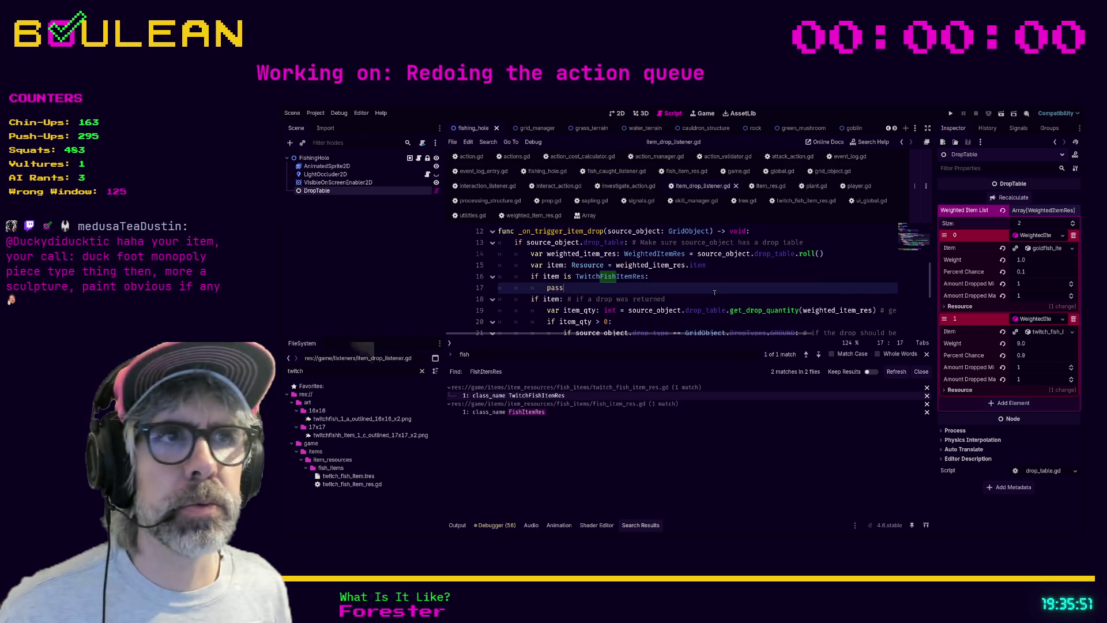
{"action": "scroll", "coordinate": [714, 292], "scroll_direction": "down", "scroll_amount": 1}
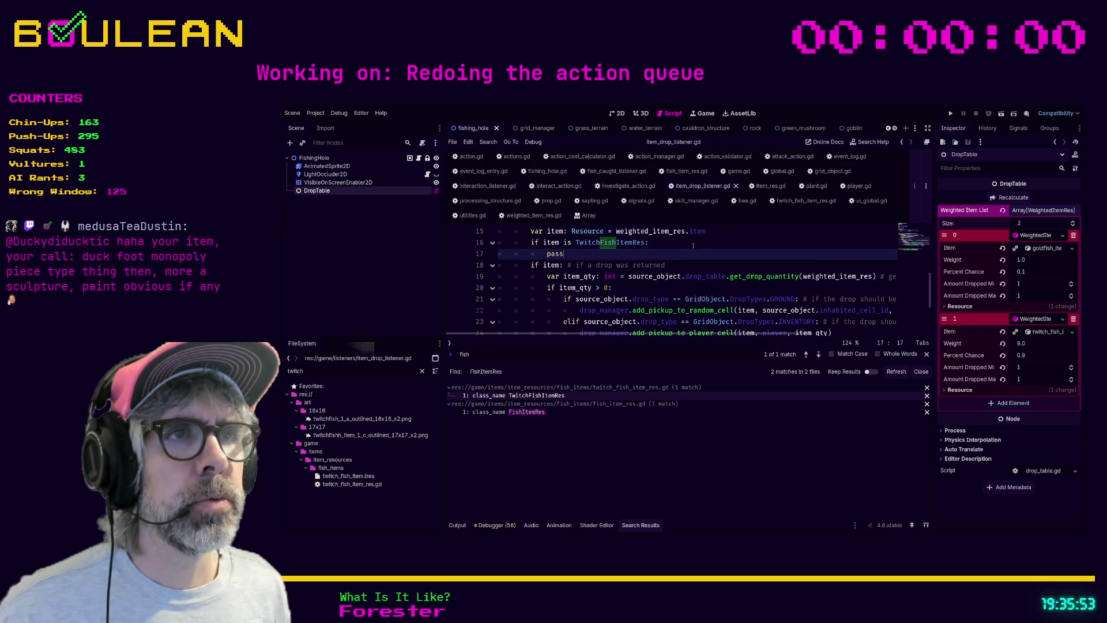
{"action": "key", "text": "ctrl+shift+Return"}
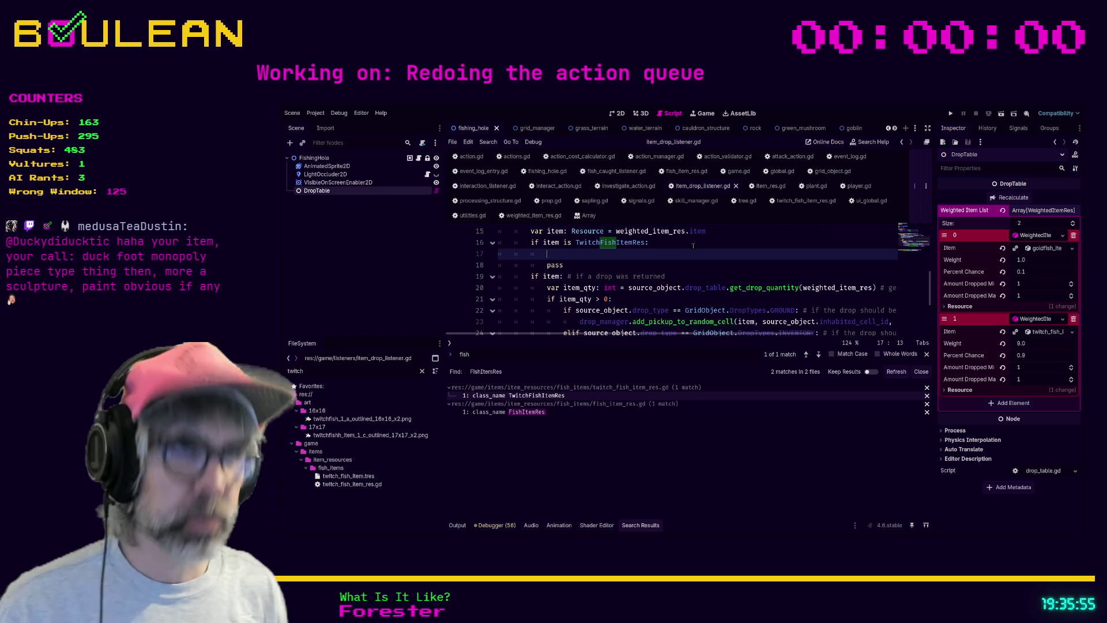
{"action": "type", "text": "z"}
{"action": "key", "text": "BackSpace"}
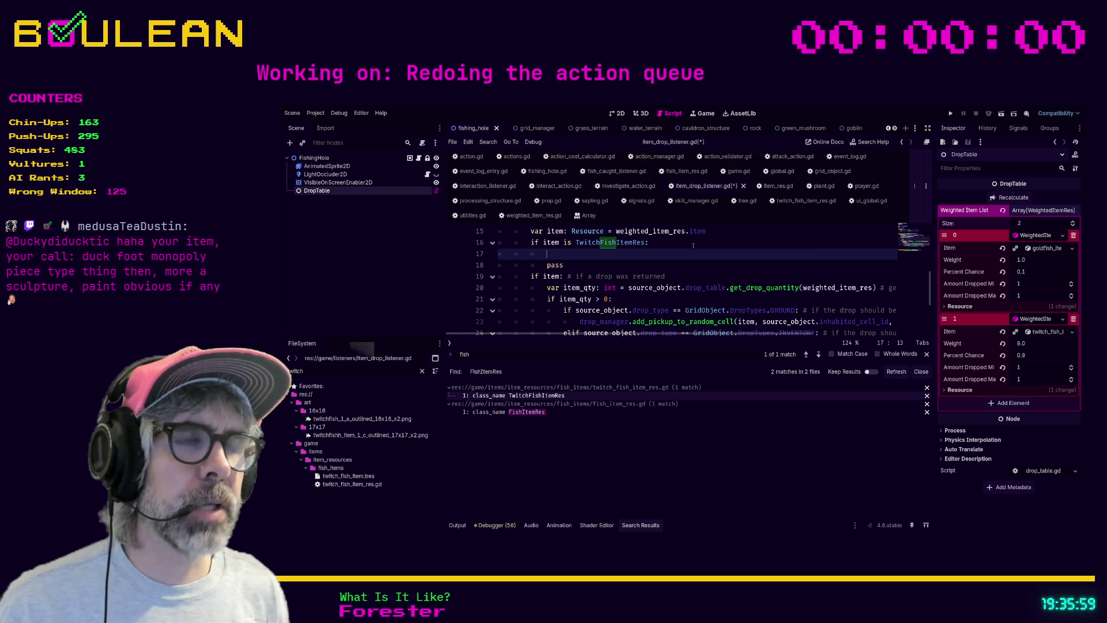
{"action": "type", "text": "v"}
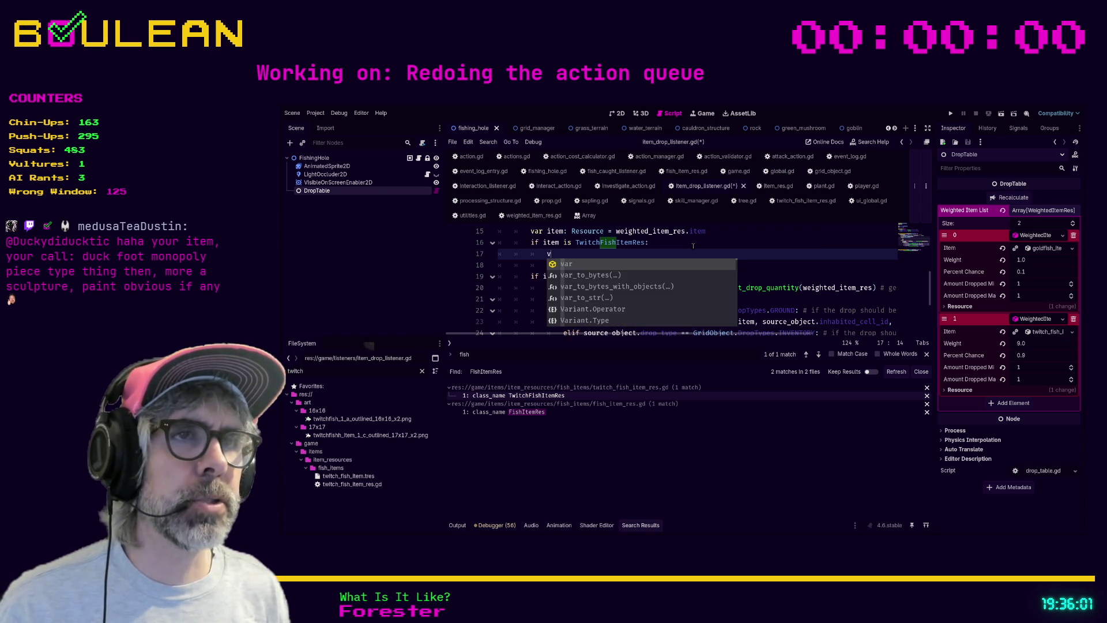
{"action": "type", "text": "ar fish_name: String"}
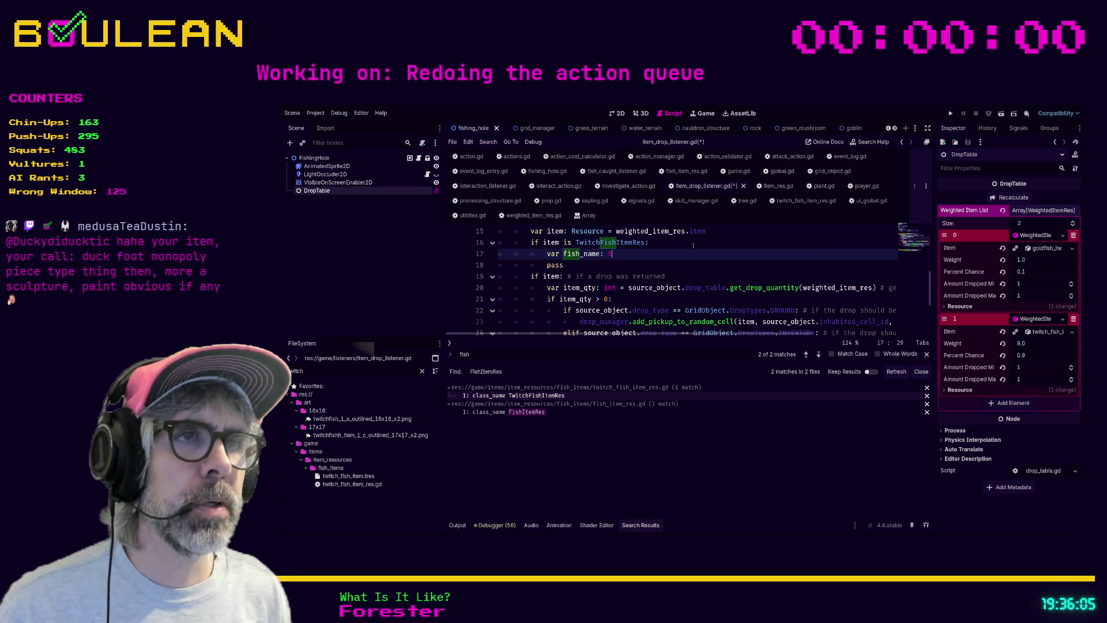
{"action": "type", "text": " = item"}
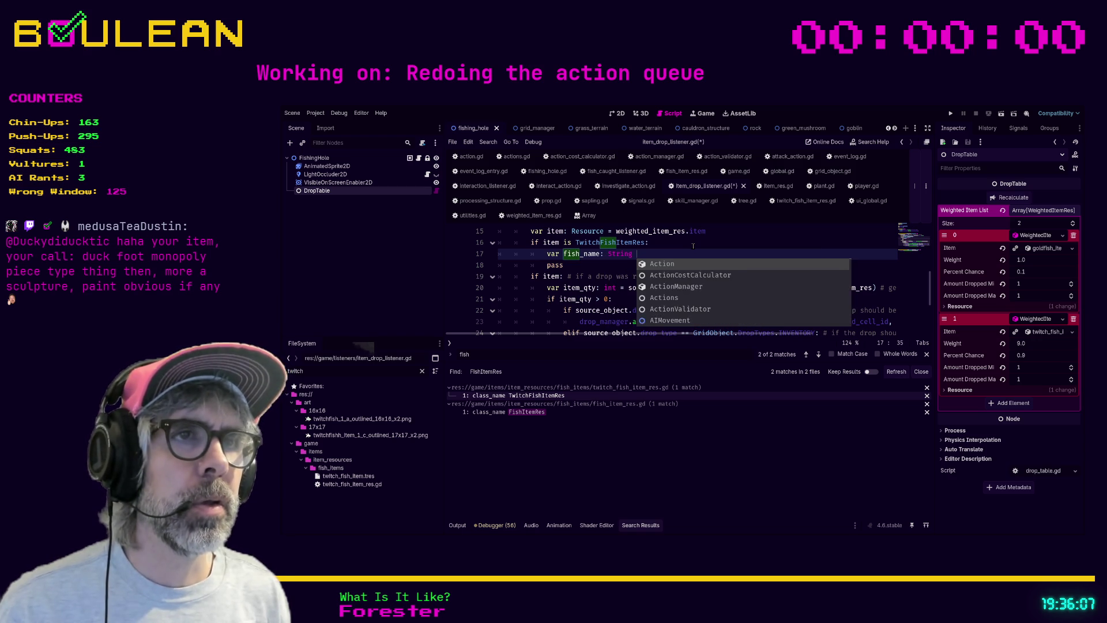
{"action": "type", "text": "."}
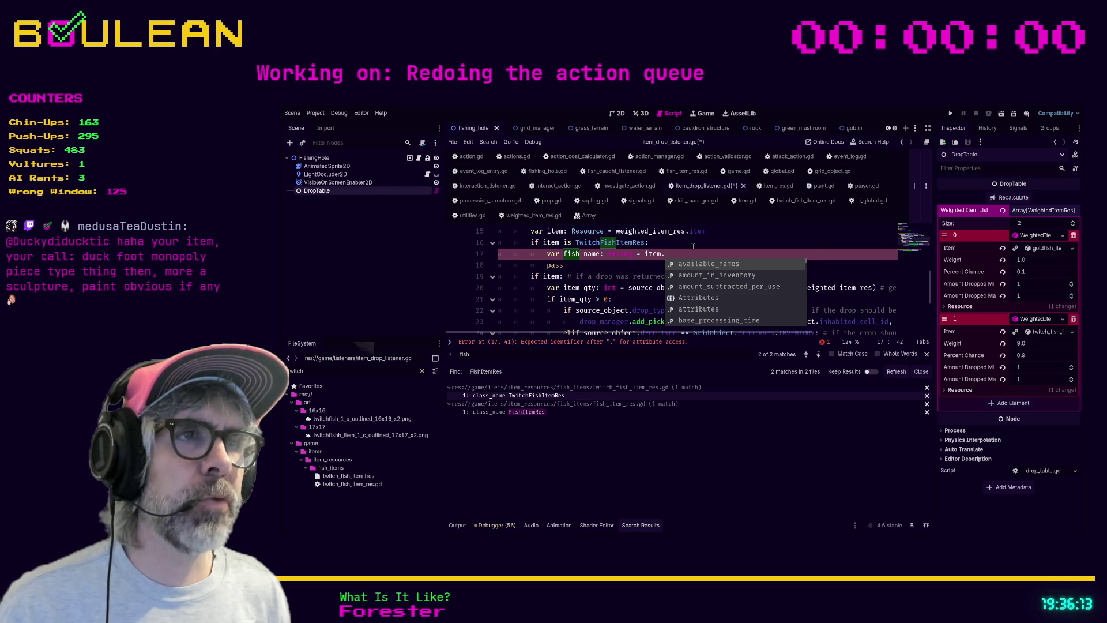
{"action": "key", "text": "Return"}
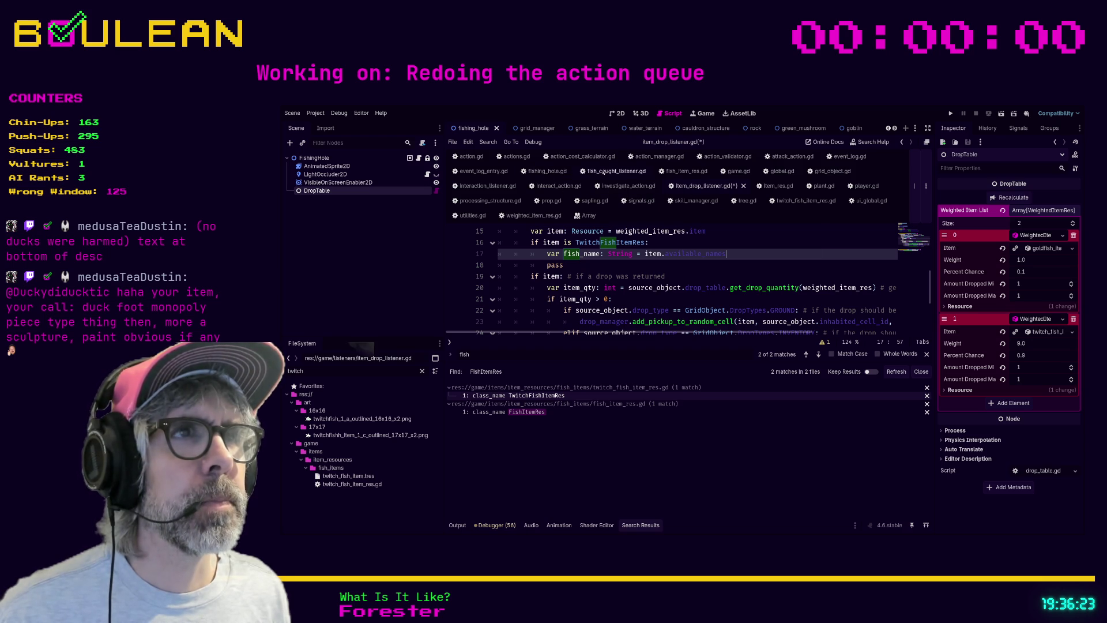
{"action": "left_click", "coordinate": [686, 171]}
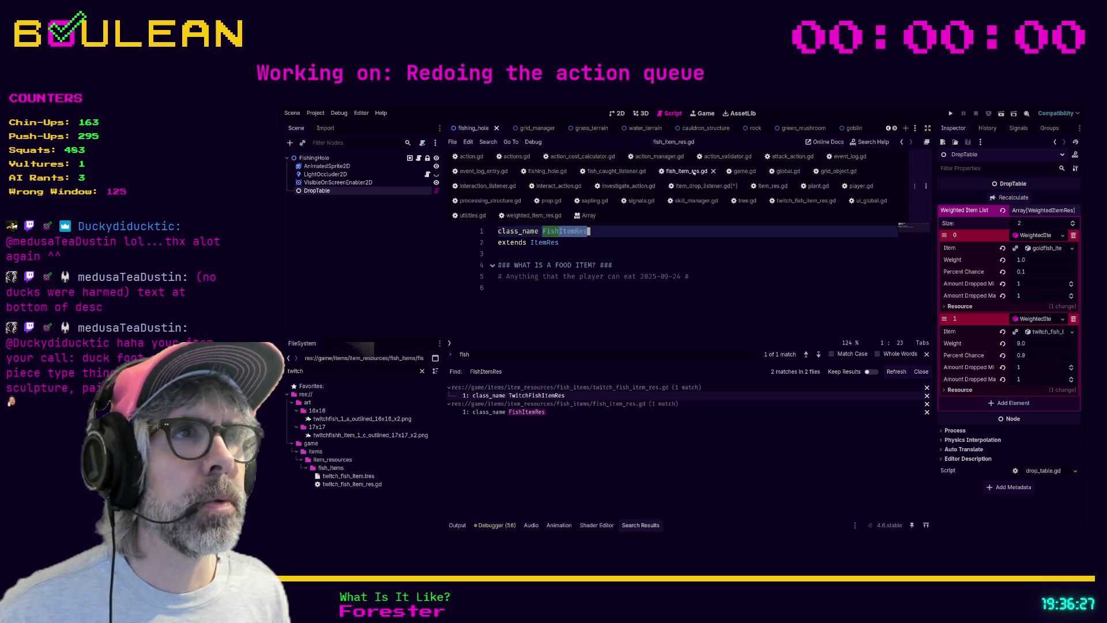
Step: Glance at fish_item_res.gd and the twitch fish resource script, then return to item_drop_listener.gd
{"action": "left_click", "coordinate": [715, 172]}
{"action": "left_click", "coordinate": [721, 201]}
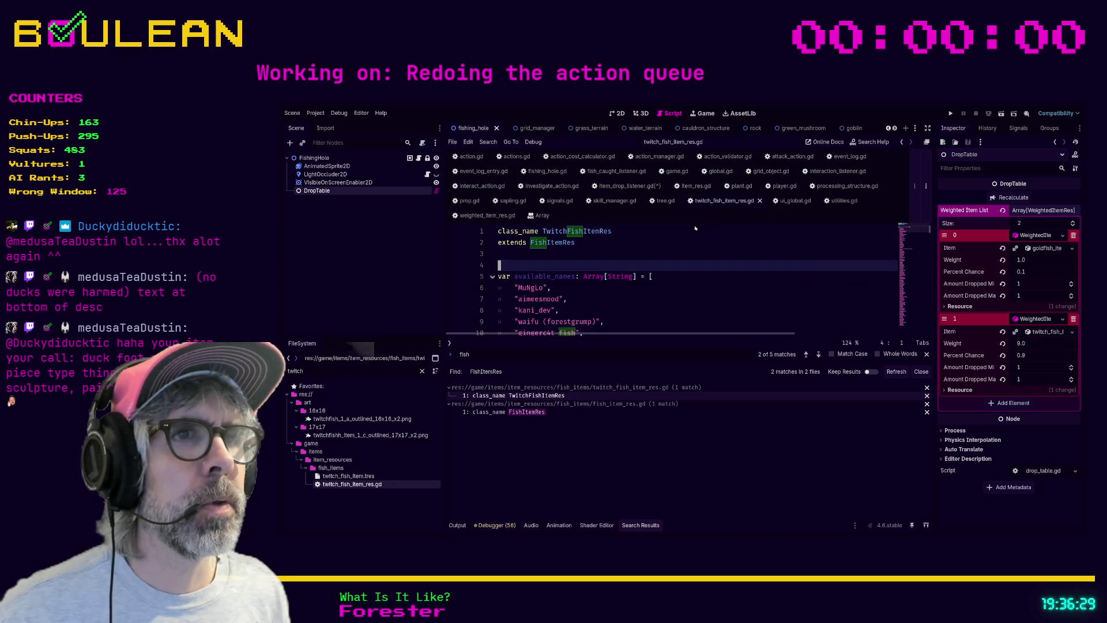
{"action": "left_click", "coordinate": [633, 186]}
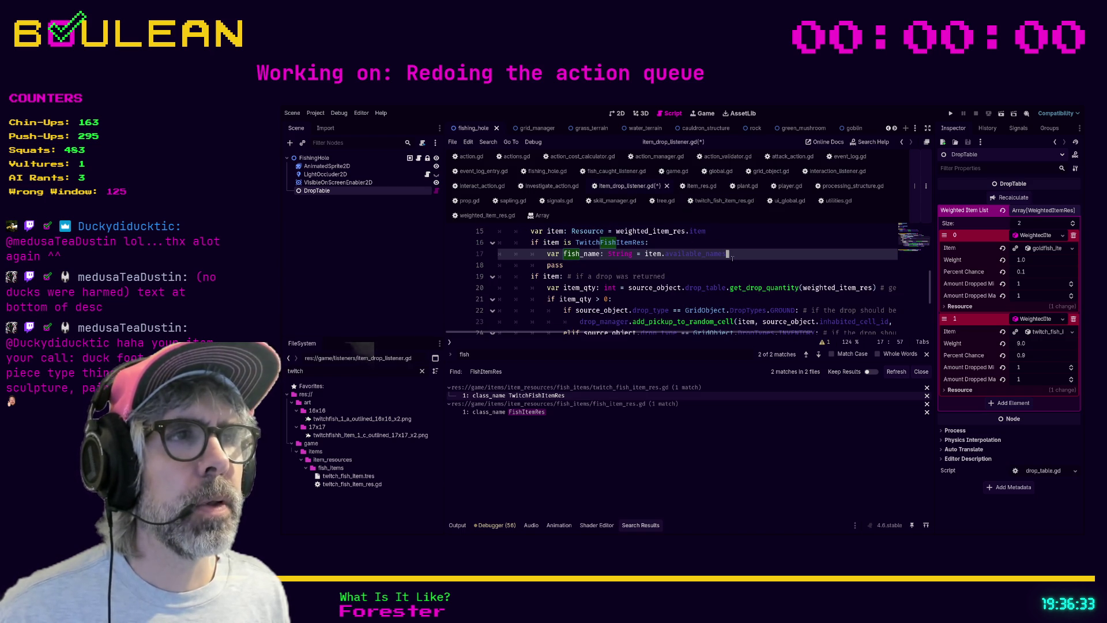
Step: Complete the fish_name line as item.available_names.pick_random() and move down to the pass line
{"action": "type", "text": "."}
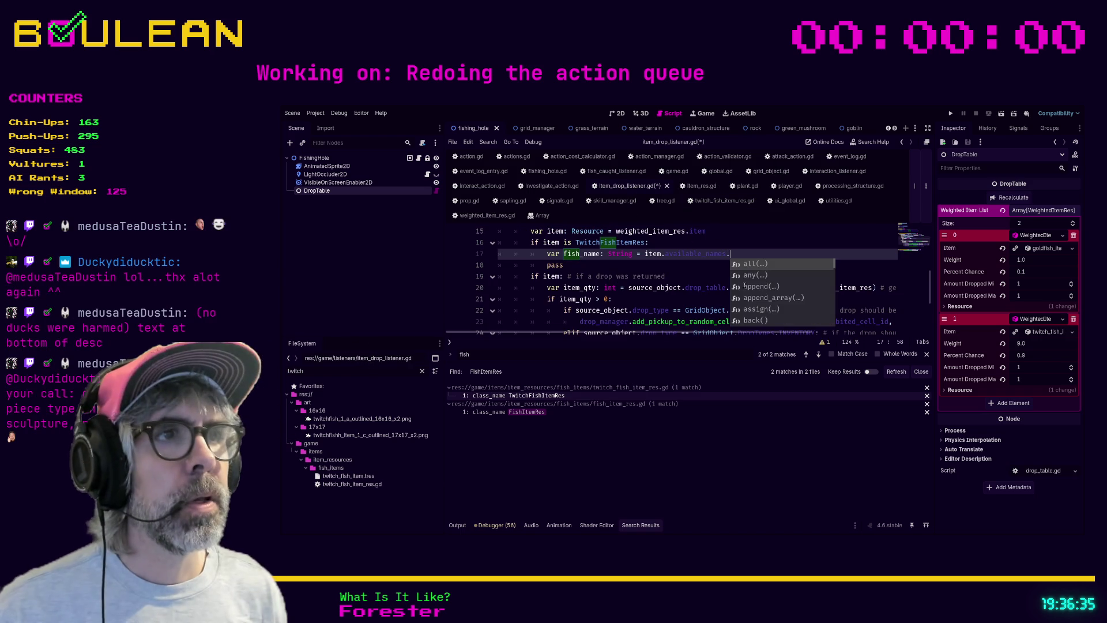
{"action": "type", "text": "pick"}
{"action": "key", "text": "Return"}
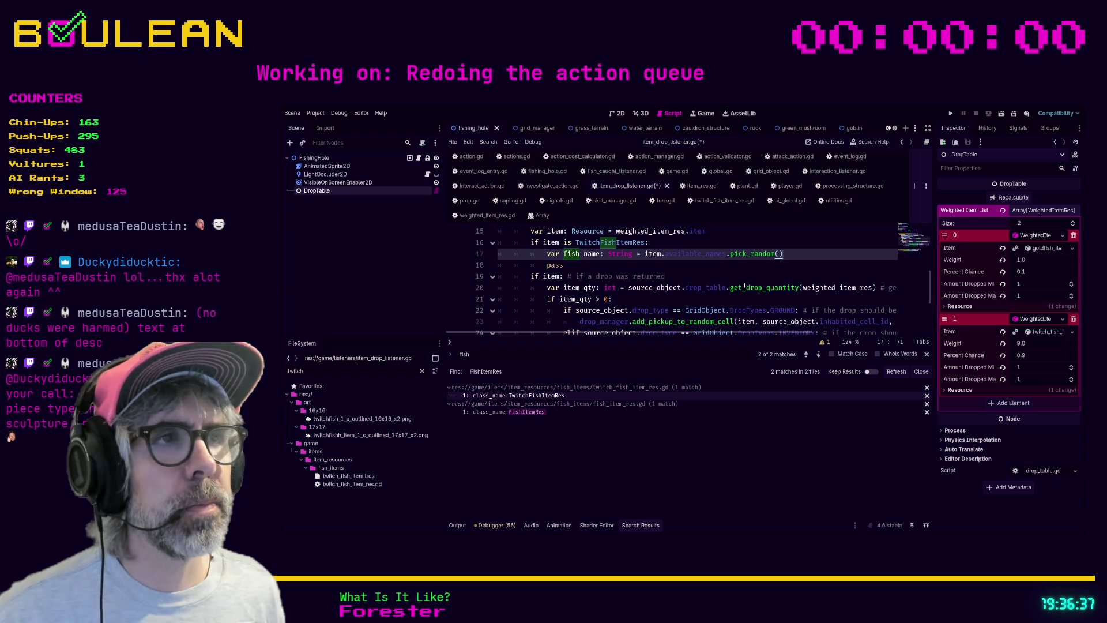
{"action": "key", "text": "Down"}
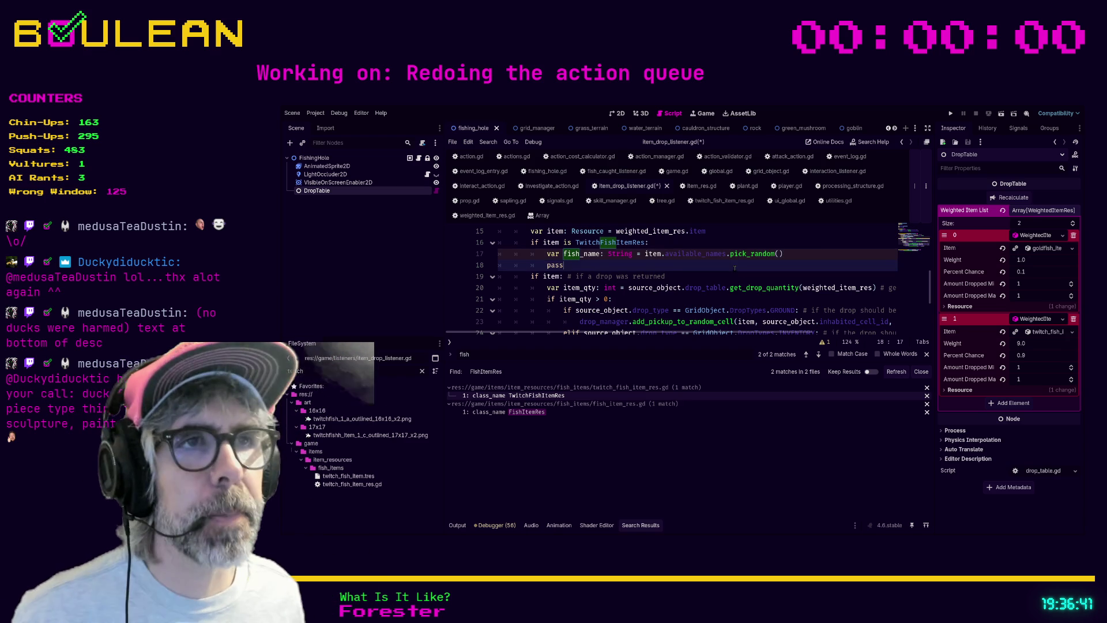
Step: Review the _on_trigger_item_drop function and save item_drop_listener.gd
{"action": "scroll", "coordinate": [730, 265], "scroll_direction": "down", "scroll_amount": 2}
{"action": "scroll", "coordinate": [725, 262], "scroll_direction": "up", "scroll_amount": 2}
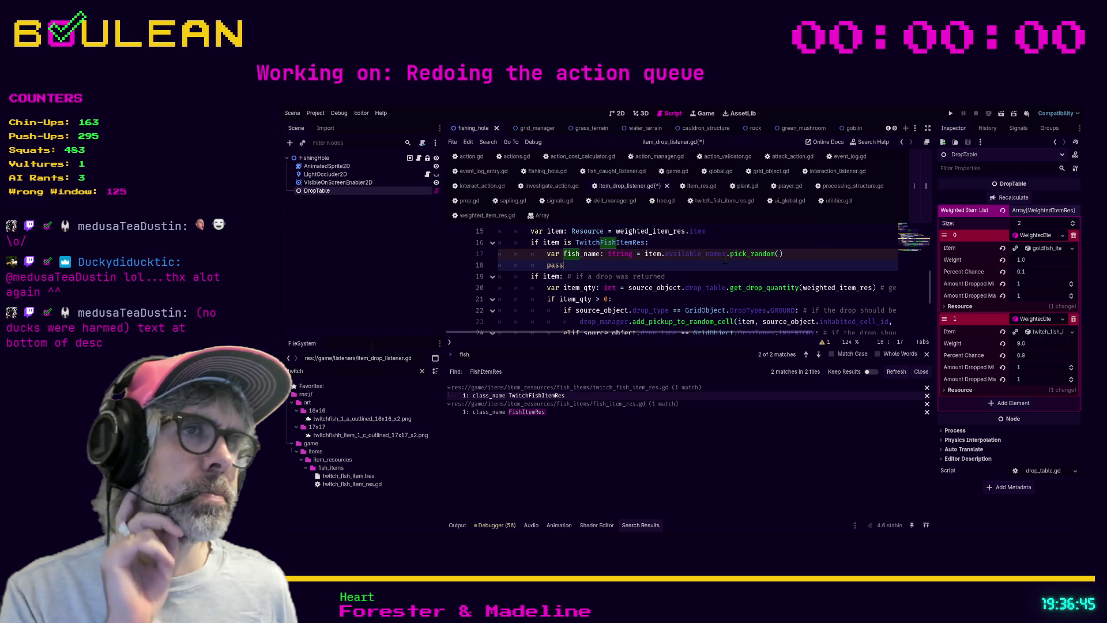
{"action": "scroll", "coordinate": [773, 251], "scroll_direction": "up", "scroll_amount": 1}
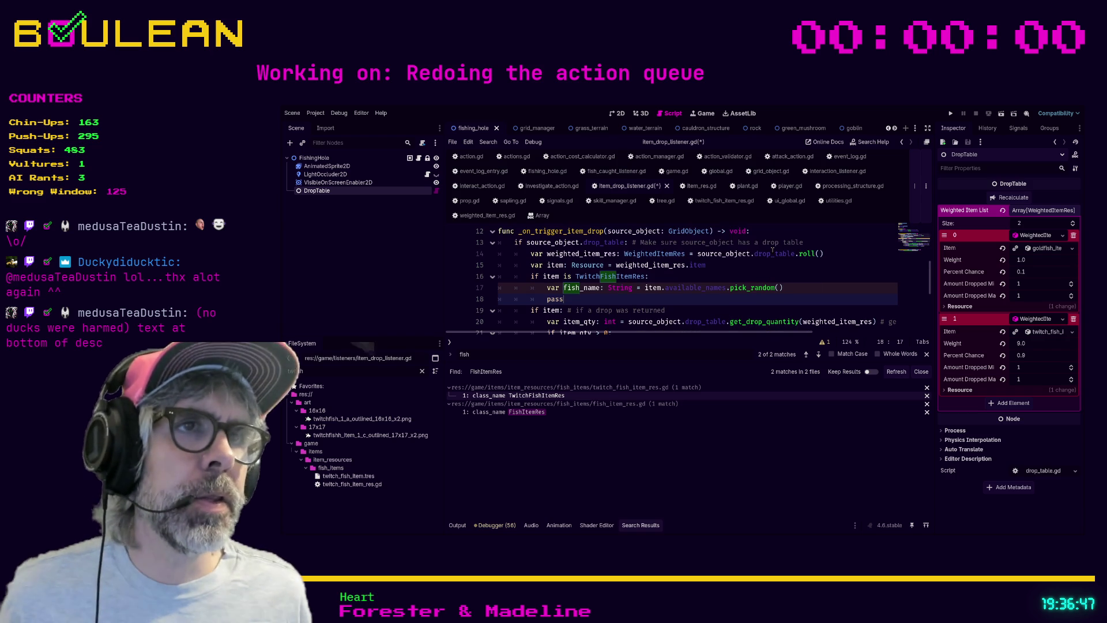
{"action": "scroll", "coordinate": [671, 269], "scroll_direction": "down", "scroll_amount": 1}
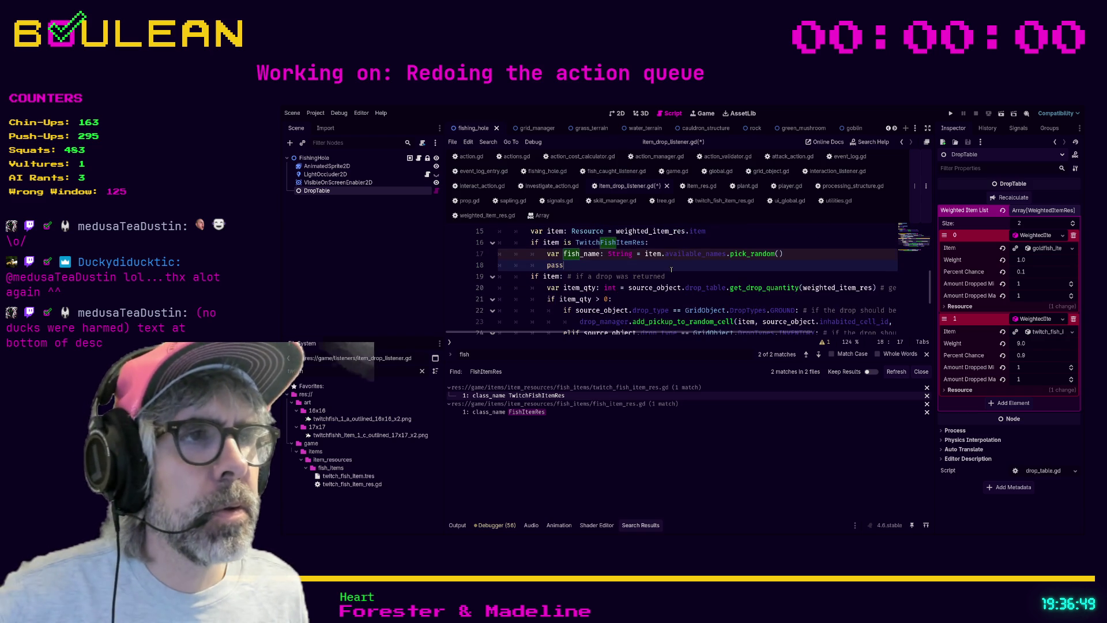
{"action": "scroll", "coordinate": [713, 266], "scroll_direction": "down", "scroll_amount": 1}
{"action": "scroll", "coordinate": [713, 266], "scroll_direction": "up", "scroll_amount": 2}
{"action": "scroll", "coordinate": [713, 269], "scroll_direction": "down", "scroll_amount": 1}
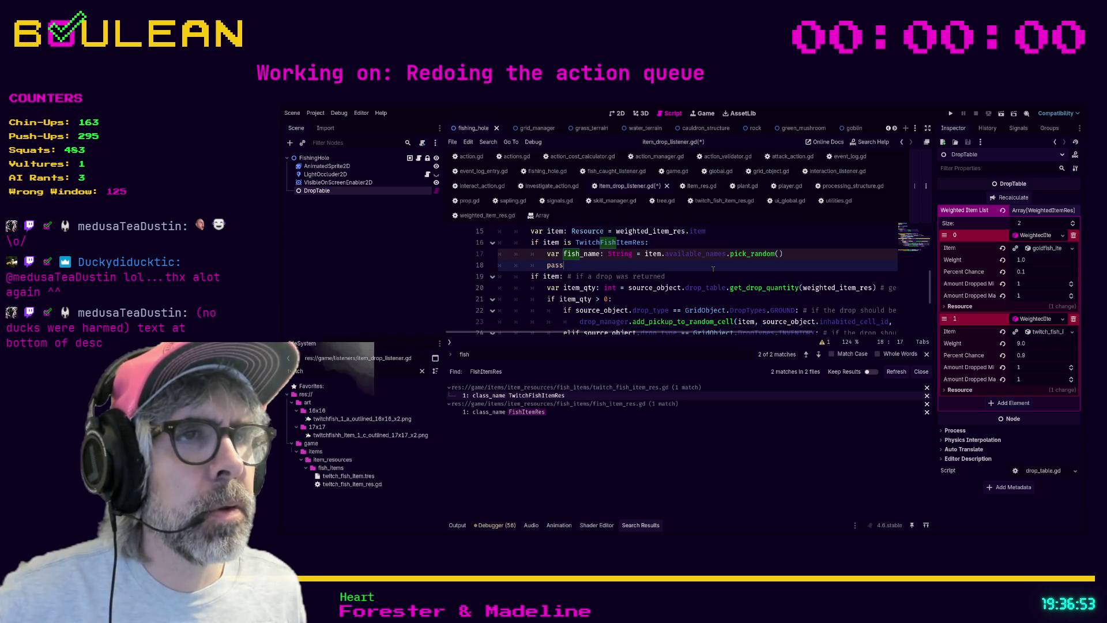
{"action": "scroll", "coordinate": [713, 269], "scroll_direction": "down", "scroll_amount": 1}
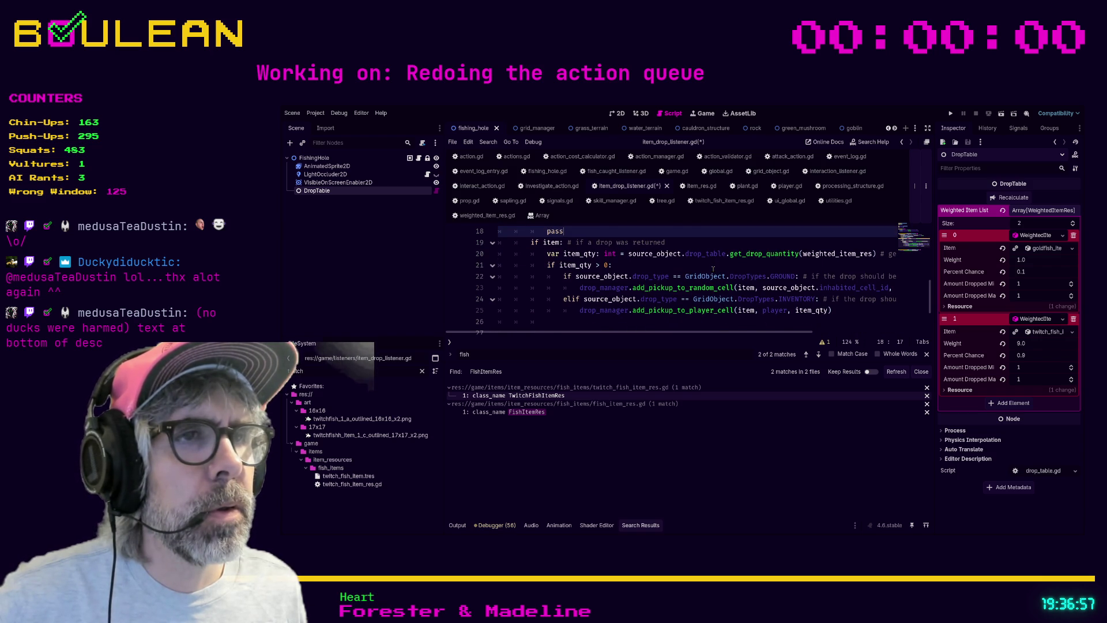
{"action": "scroll", "coordinate": [634, 275], "scroll_direction": "up", "scroll_amount": 1}
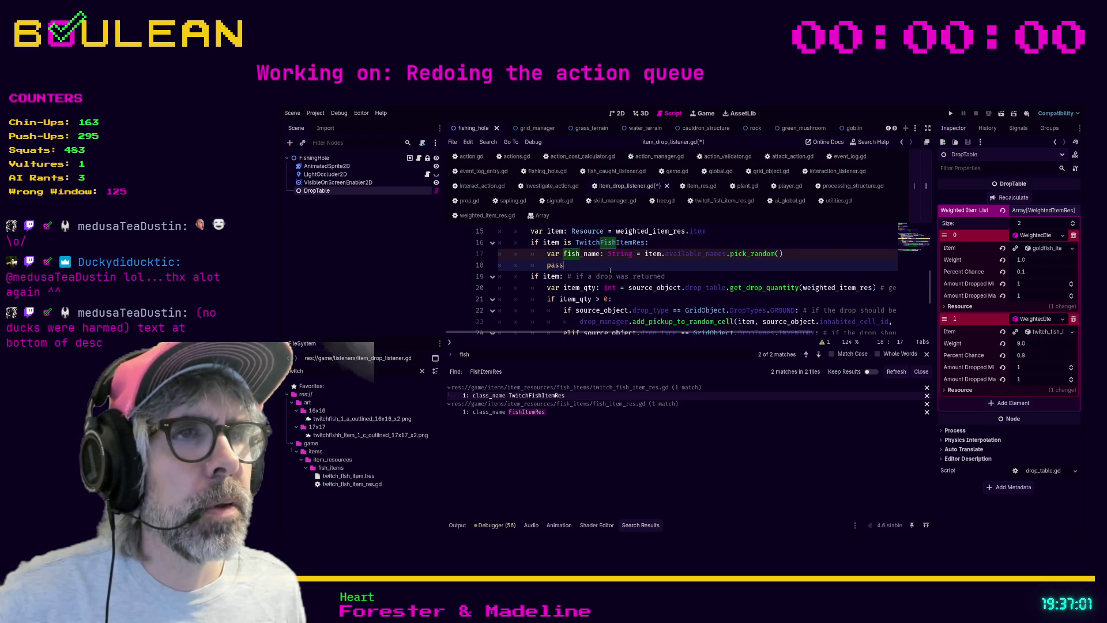
{"action": "scroll", "coordinate": [610, 269], "scroll_direction": "down", "scroll_amount": 2}
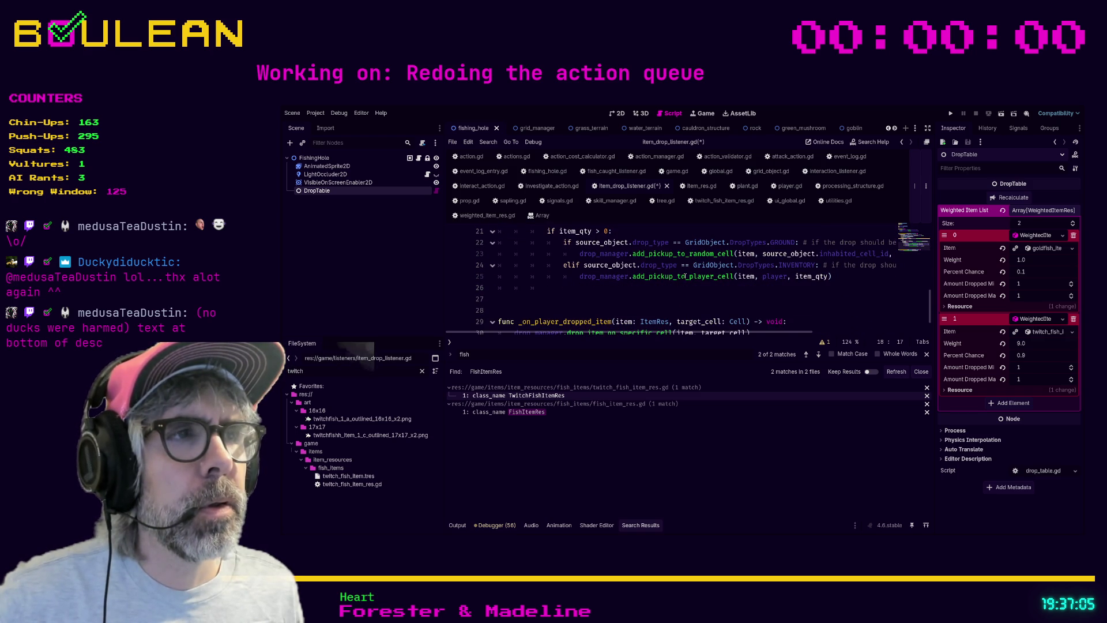
{"action": "scroll", "coordinate": [656, 284], "scroll_direction": "down", "scroll_amount": 1}
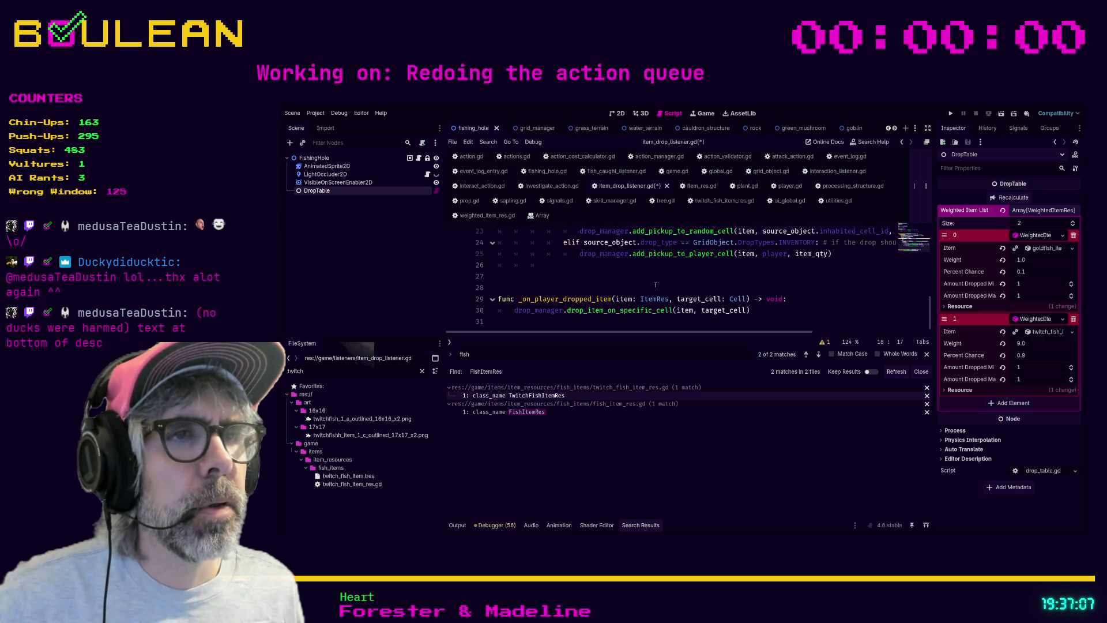
{"action": "scroll", "coordinate": [656, 284], "scroll_direction": "up", "scroll_amount": 5}
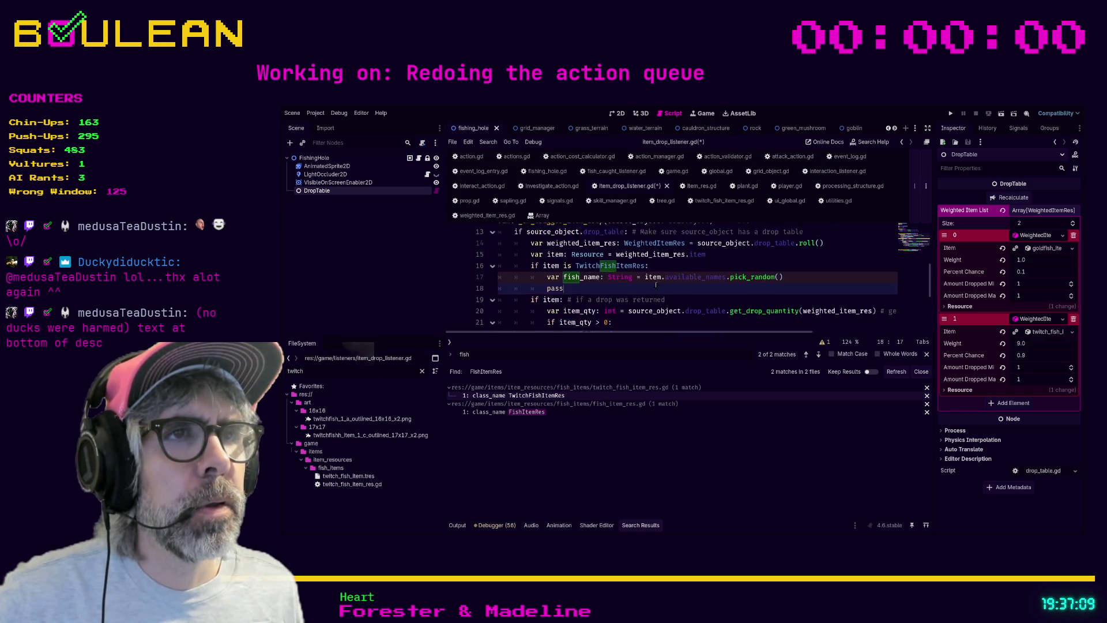
{"action": "left_click", "coordinate": [626, 264]}
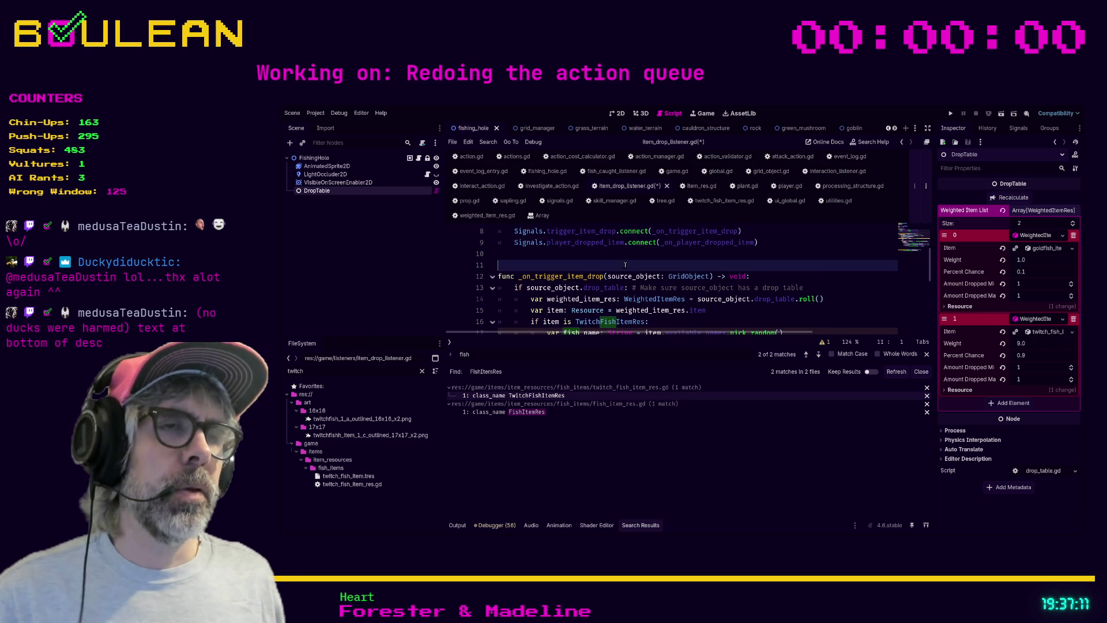
{"action": "scroll", "coordinate": [626, 265], "scroll_direction": "up", "scroll_amount": 1}
{"action": "key", "text": "ctrl+s"}
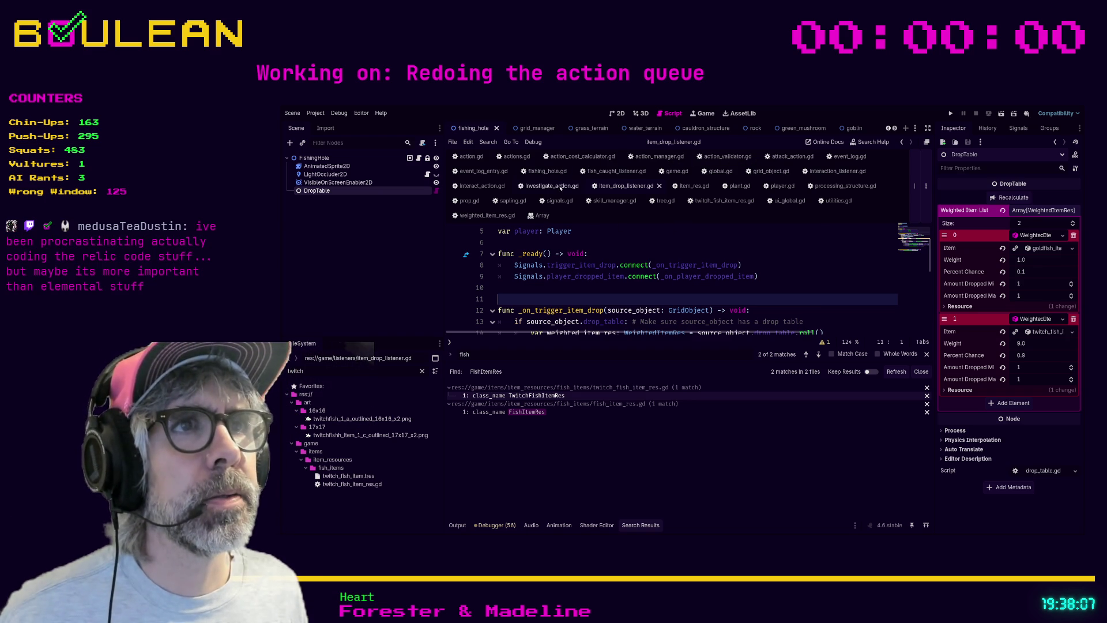
Step: In interact_action.gd, follow target.resolve_interaction to its empty definition in grid_object.gd
{"action": "left_click", "coordinate": [482, 186]}
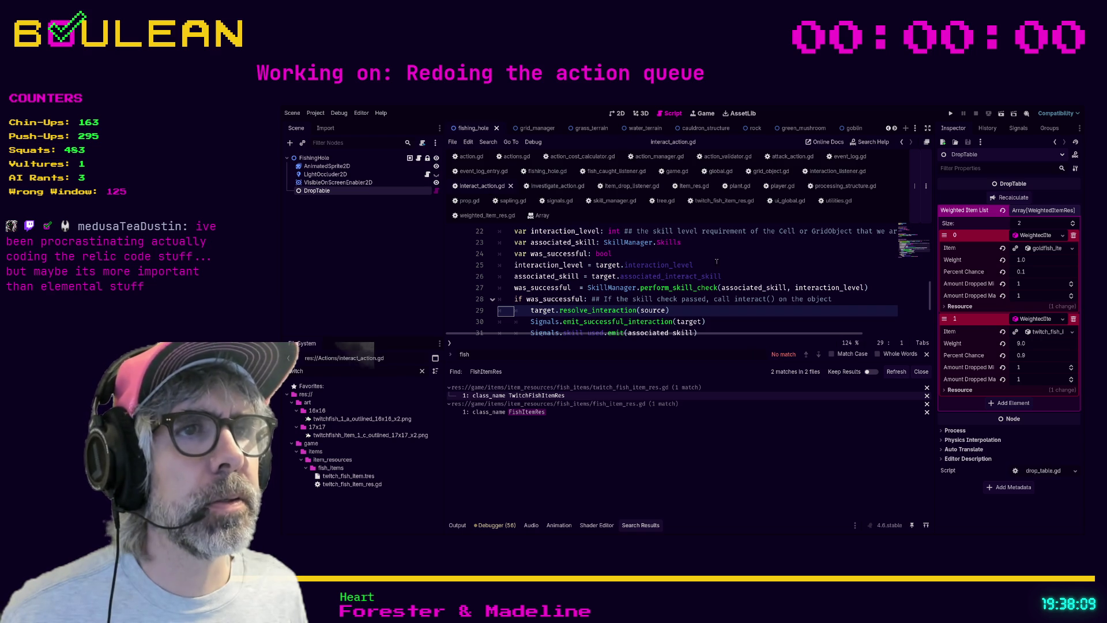
{"action": "left_click", "coordinate": [744, 264]}
{"action": "scroll", "coordinate": [594, 278], "scroll_direction": "down", "scroll_amount": 1}
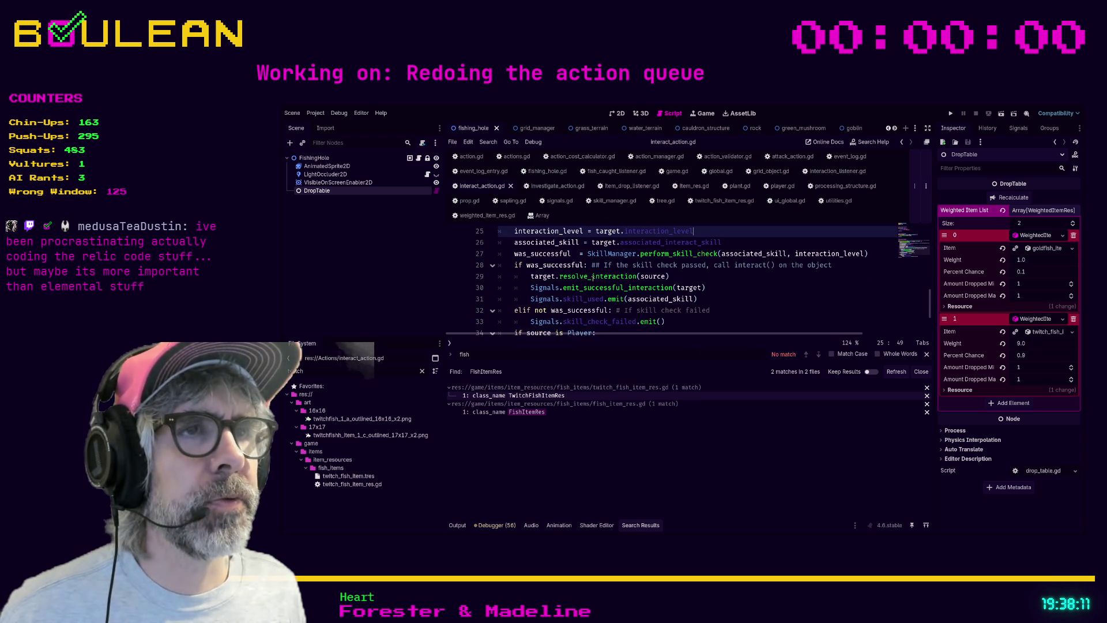
{"action": "scroll", "coordinate": [569, 276], "scroll_direction": "down", "scroll_amount": 1}
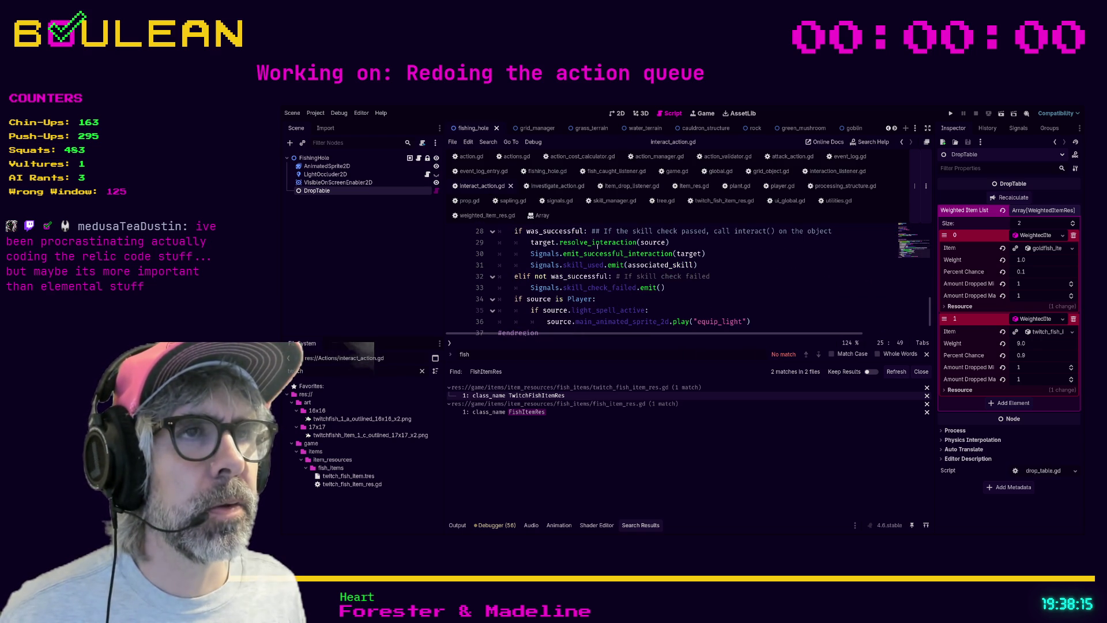
{"action": "left_click", "coordinate": [571, 242], "text": "ctrl"}
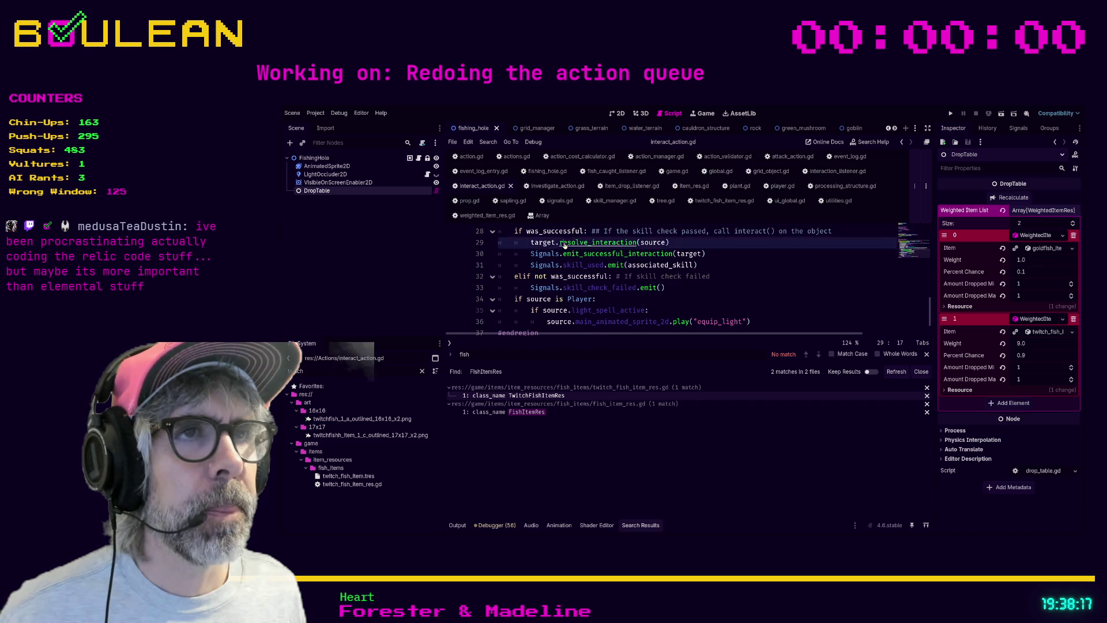
{"action": "scroll", "coordinate": [667, 254], "scroll_direction": "down", "scroll_amount": 2}
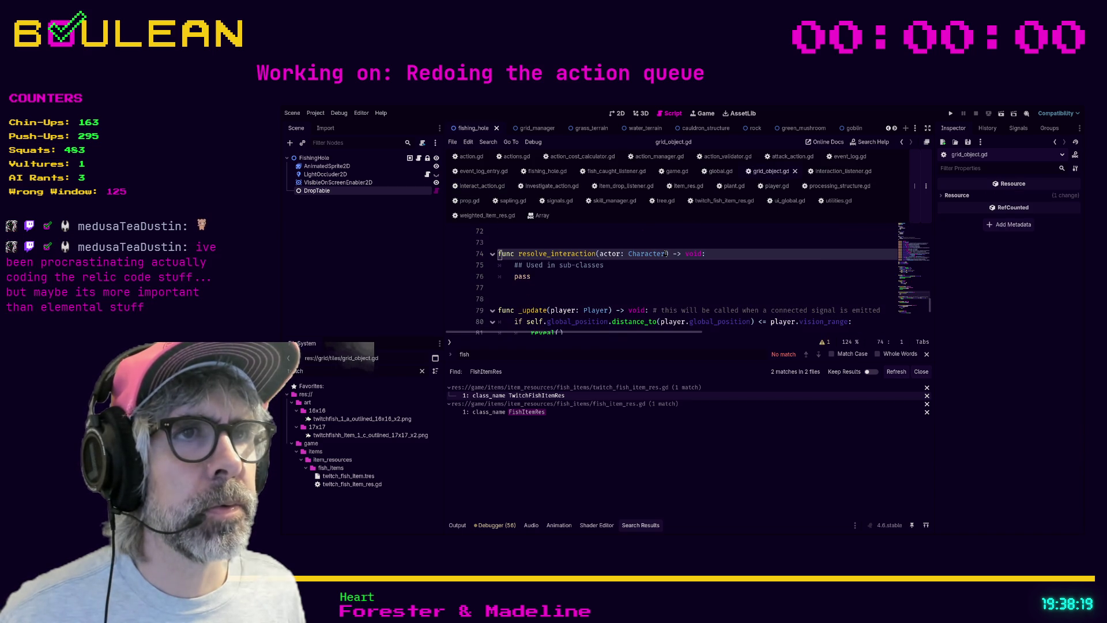
Step: Scroll grid_object.gd up to its enums, then switch to tree.gd
{"action": "scroll", "coordinate": [663, 256], "scroll_direction": "up", "scroll_amount": 5}
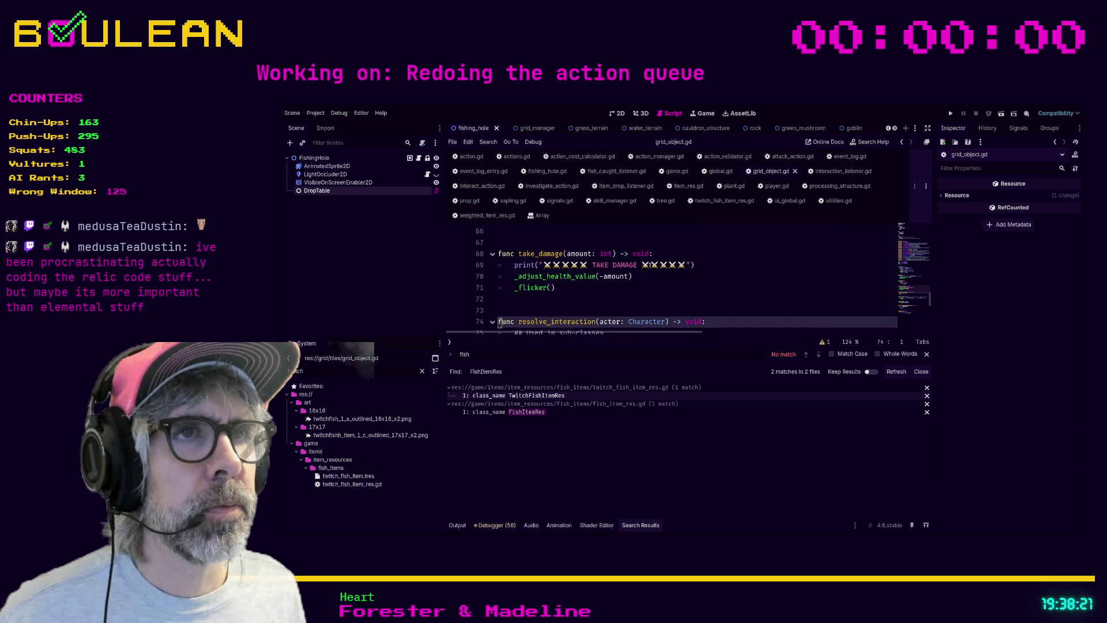
{"action": "scroll", "coordinate": [649, 265], "scroll_direction": "up", "scroll_amount": 13}
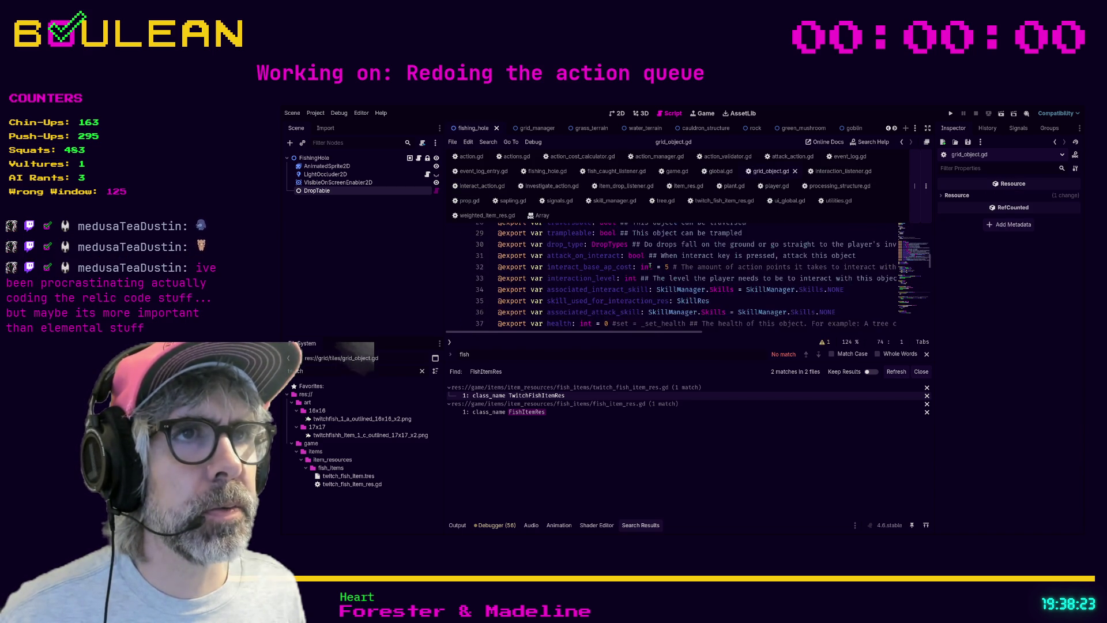
{"action": "scroll", "coordinate": [650, 266], "scroll_direction": "up", "scroll_amount": 1}
{"action": "left_click", "coordinate": [663, 200]}
Step: Scroll through tree.gd and follow its Plant parent class into plant.gd
{"action": "scroll", "coordinate": [581, 277], "scroll_direction": "down", "scroll_amount": 1}
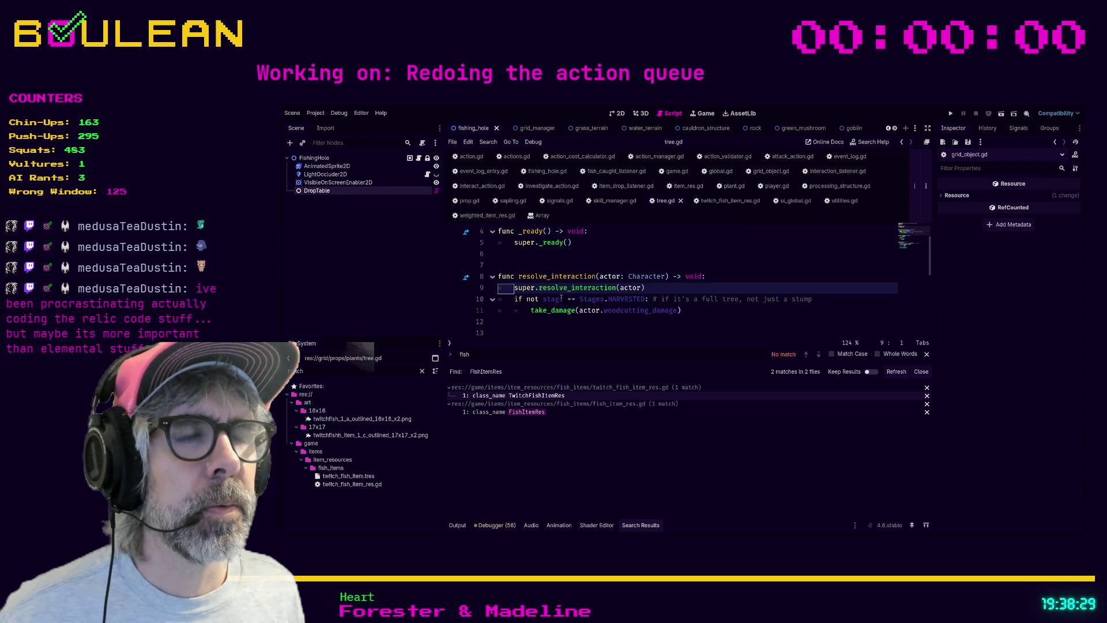
{"action": "scroll", "coordinate": [676, 313], "scroll_direction": "down", "scroll_amount": 1}
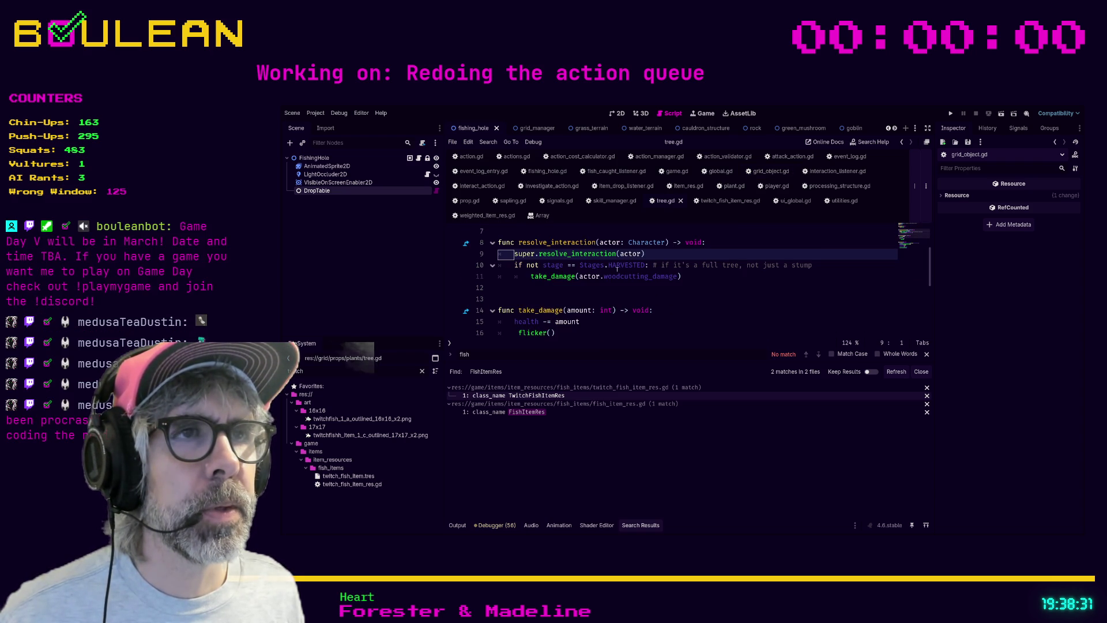
{"action": "scroll", "coordinate": [645, 289], "scroll_direction": "up", "scroll_amount": 2}
{"action": "scroll", "coordinate": [619, 269], "scroll_direction": "down", "scroll_amount": 2}
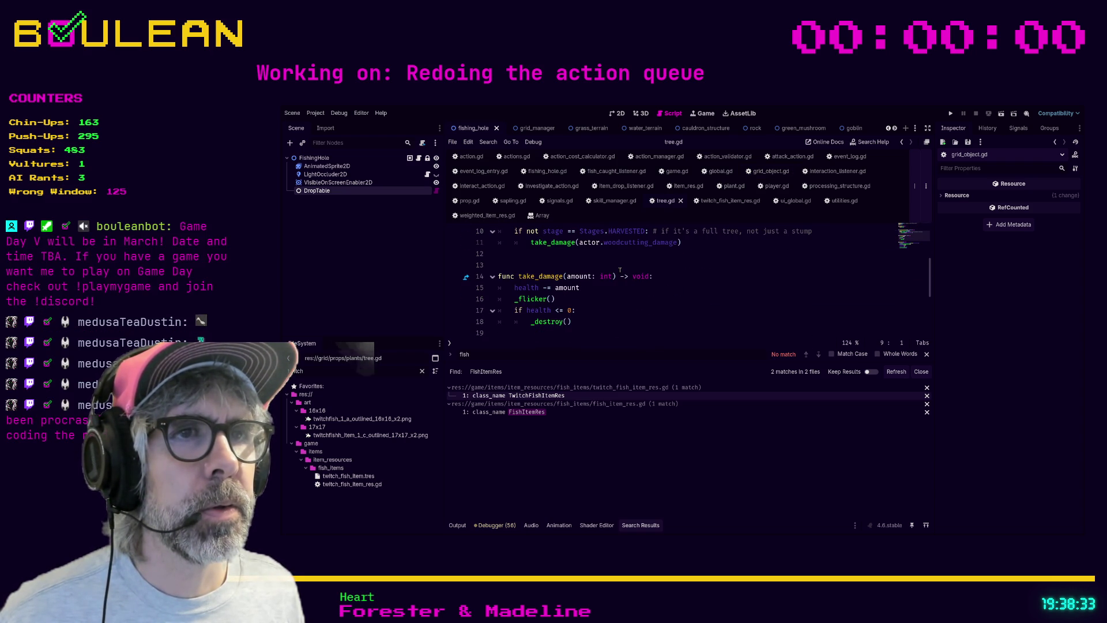
{"action": "scroll", "coordinate": [620, 269], "scroll_direction": "down", "scroll_amount": 4}
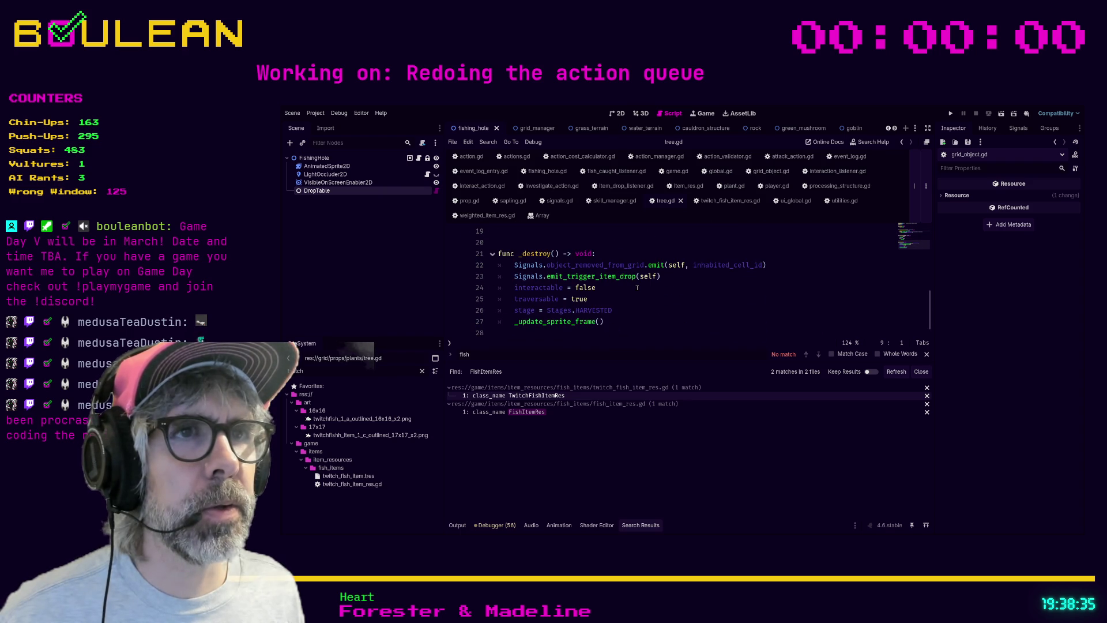
{"action": "scroll", "coordinate": [637, 287], "scroll_direction": "up", "scroll_amount": 6}
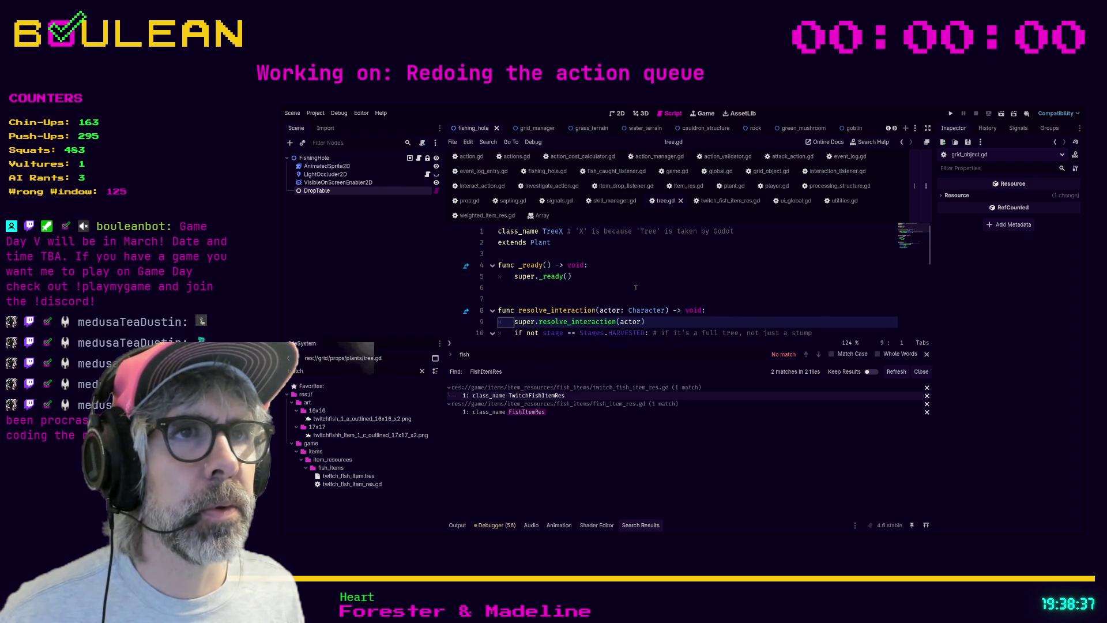
{"action": "left_click", "coordinate": [540, 242], "text": "ctrl"}
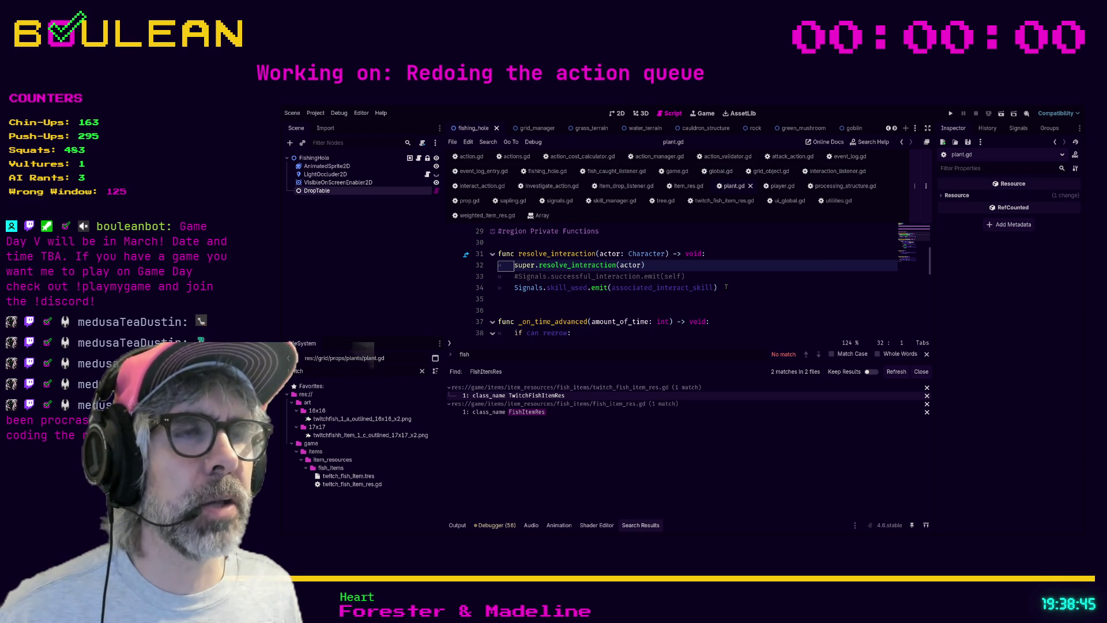
Step: Highlight plant.gd's skill_used emit line, then follow the Prop parent class into prop.gd
{"action": "left_click_drag", "start_coordinate": [726, 287], "coordinate": [490, 293]}
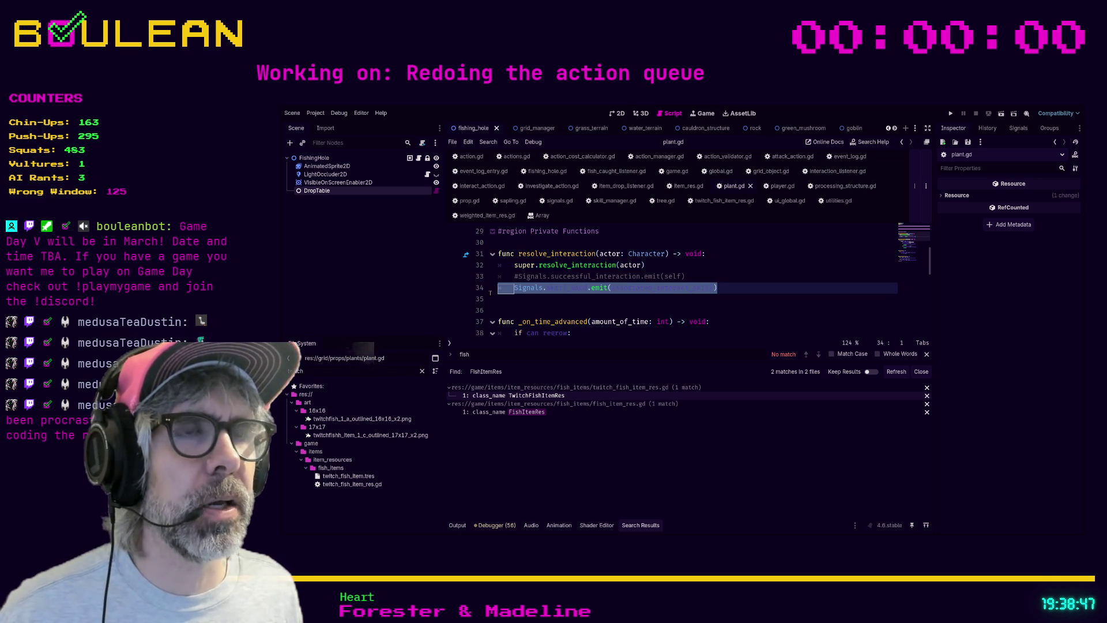
{"action": "left_click", "coordinate": [562, 300]}
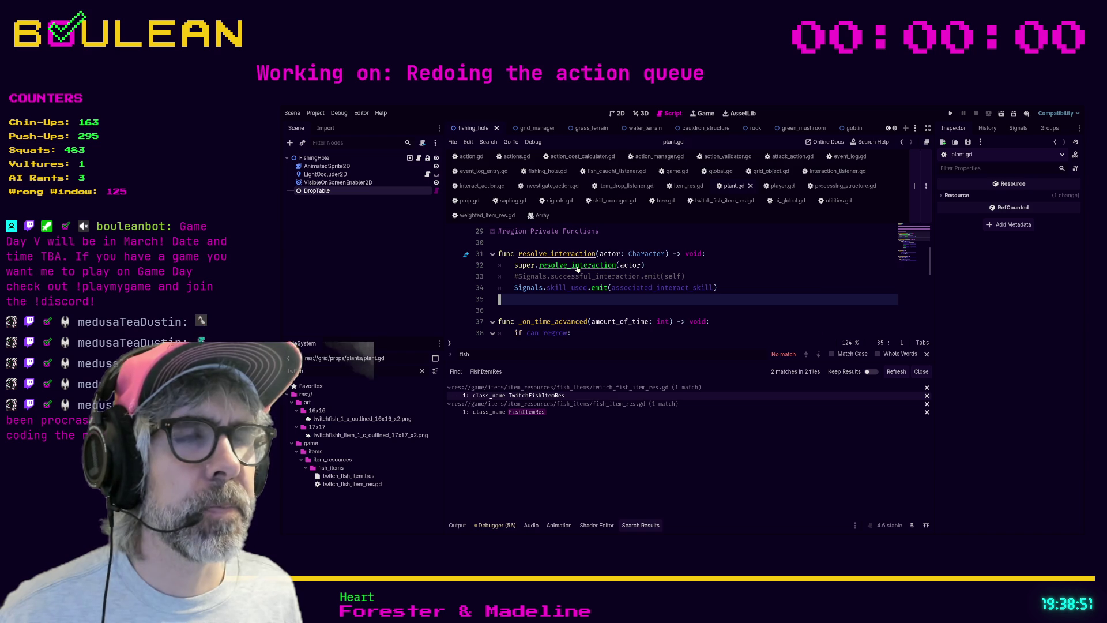
{"action": "scroll", "coordinate": [577, 269], "scroll_direction": "up", "scroll_amount": 3}
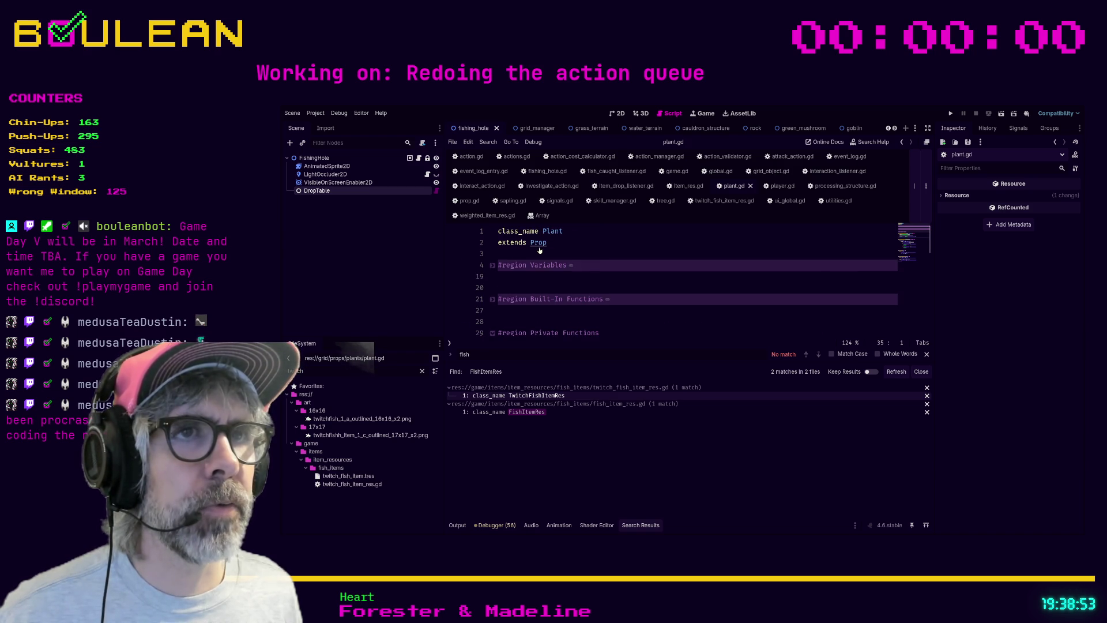
{"action": "left_click", "coordinate": [535, 243], "text": "ctrl"}
Step: Follow prop.gd's GridObject parent into grid_object.gd and scroll its exported properties
{"action": "scroll", "coordinate": [620, 316], "scroll_direction": "down", "scroll_amount": 1}
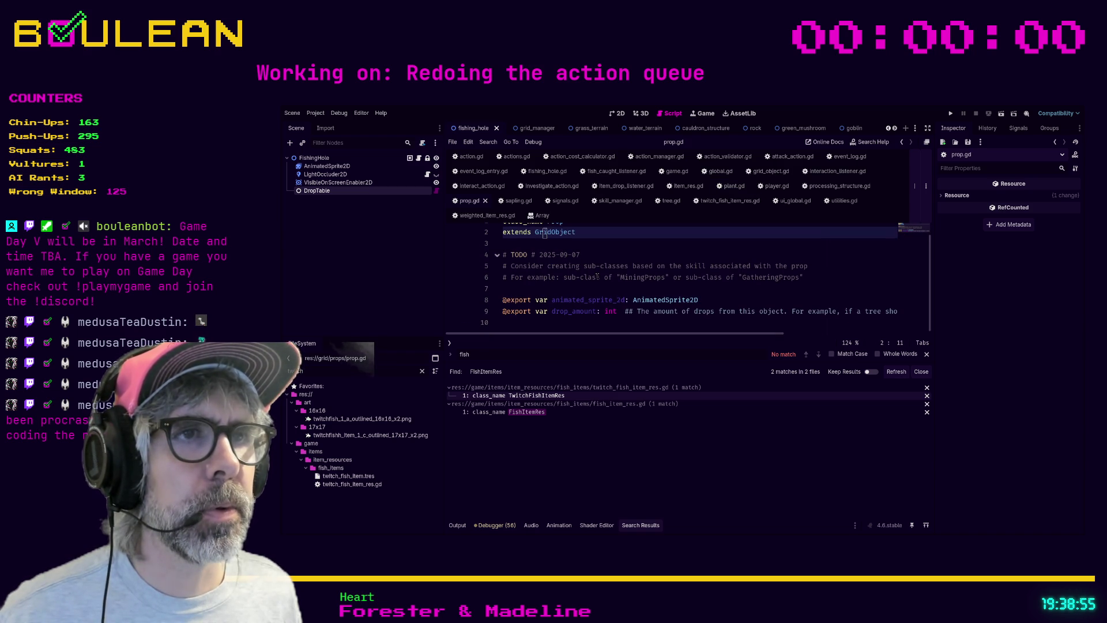
{"action": "scroll", "coordinate": [612, 314], "scroll_direction": "up", "scroll_amount": 1}
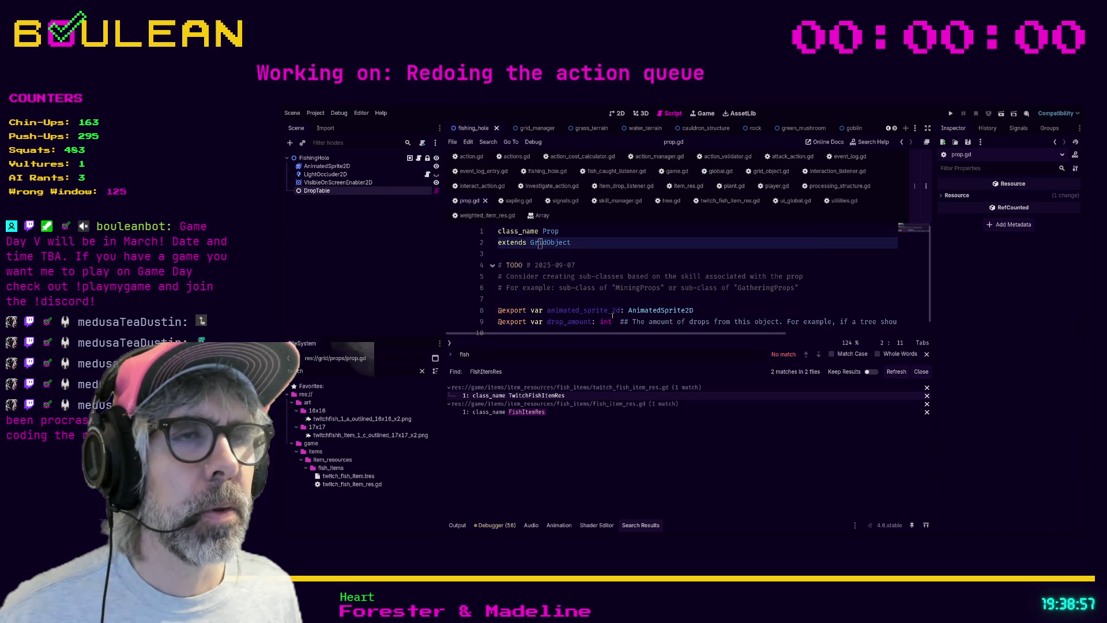
{"action": "scroll", "coordinate": [608, 309], "scroll_direction": "down", "scroll_amount": 1}
{"action": "scroll", "coordinate": [605, 304], "scroll_direction": "up", "scroll_amount": 1}
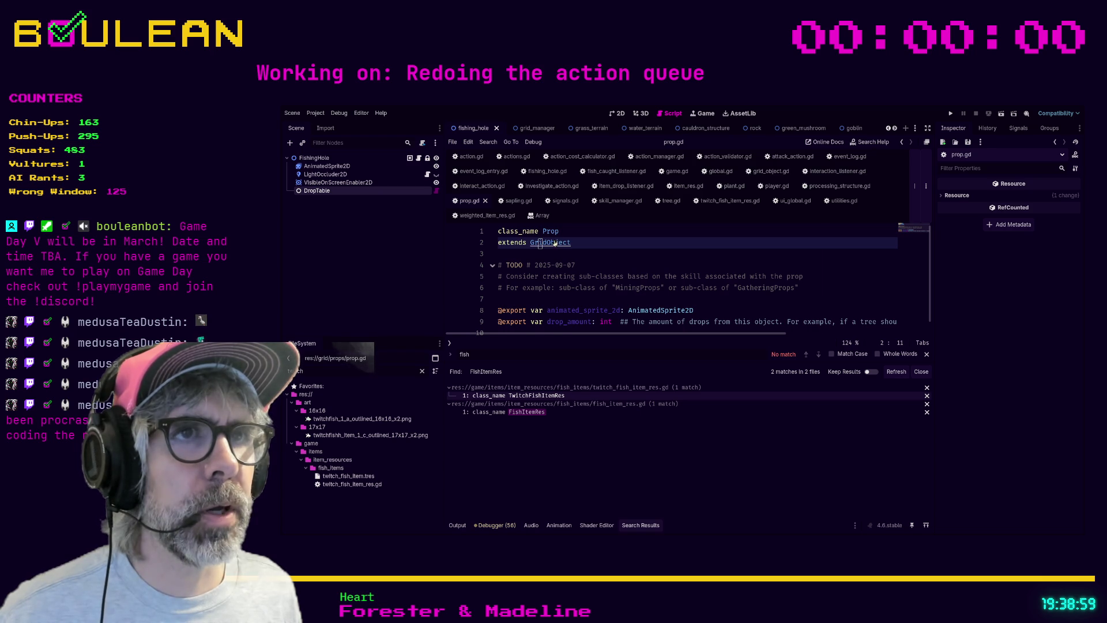
{"action": "left_click", "coordinate": [550, 243], "text": "ctrl"}
{"action": "scroll", "coordinate": [624, 281], "scroll_direction": "down", "scroll_amount": 2}
{"action": "scroll", "coordinate": [624, 281], "scroll_direction": "down", "scroll_amount": 8}
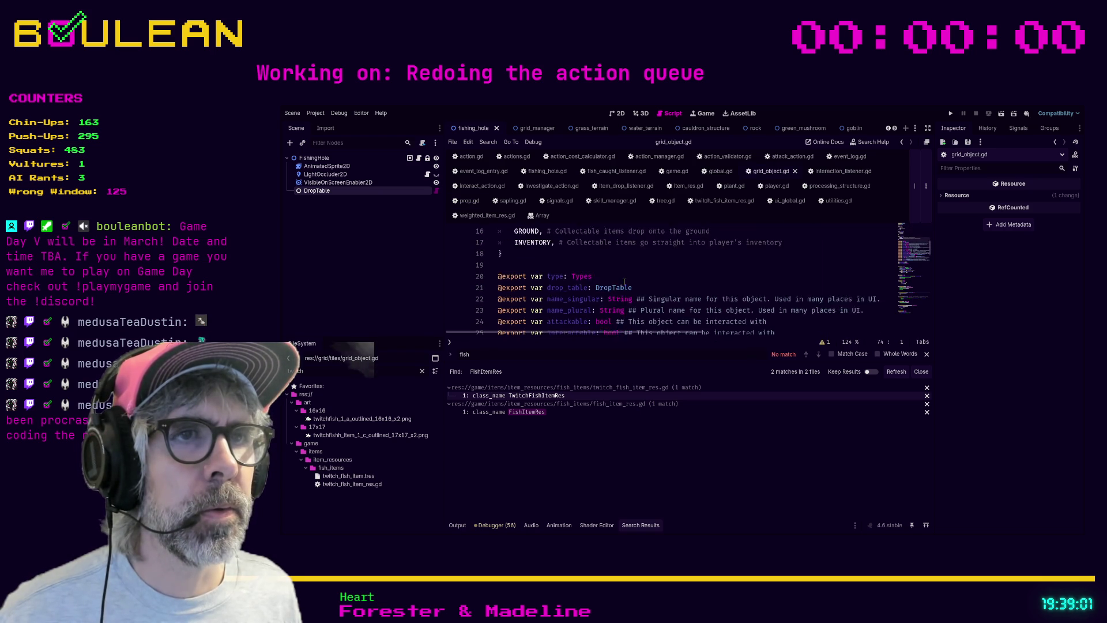
Step: Hide the Search Results panel with Ctrl+J and read grid_object.gd's die() and health functions
{"action": "scroll", "coordinate": [619, 278], "scroll_direction": "down", "scroll_amount": 5}
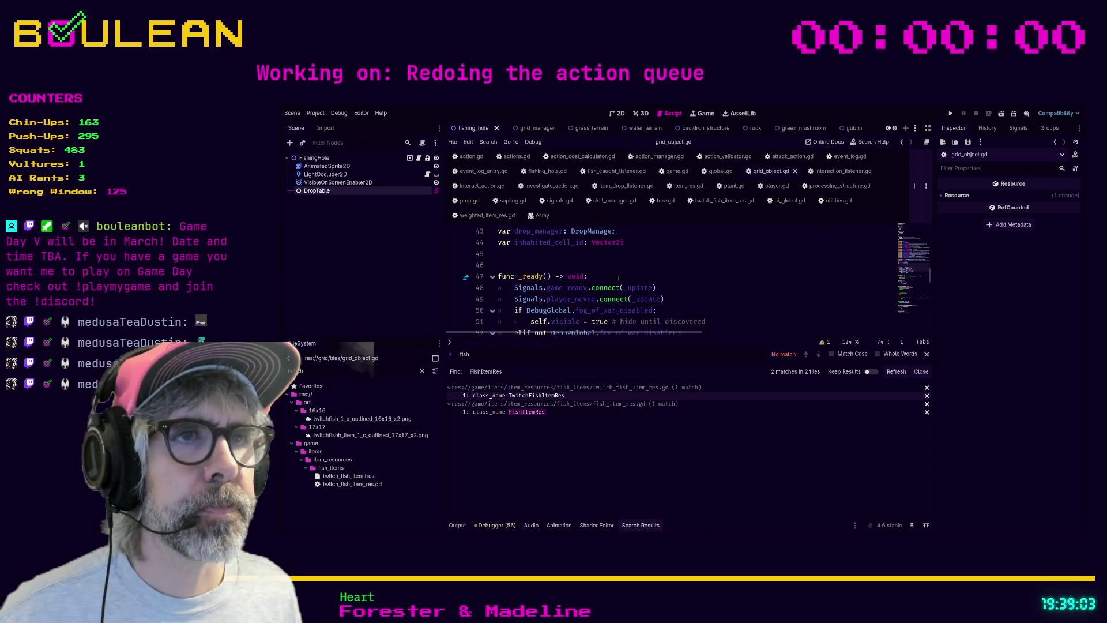
{"action": "key", "text": "ctrl+j"}
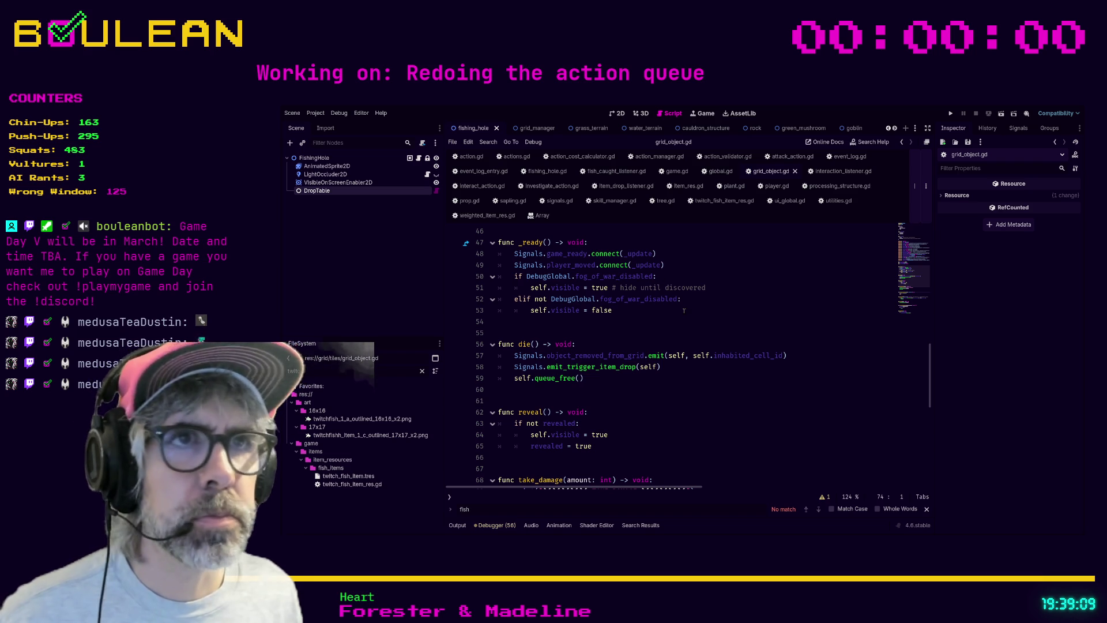
{"action": "scroll", "coordinate": [684, 311], "scroll_direction": "down", "scroll_amount": 5}
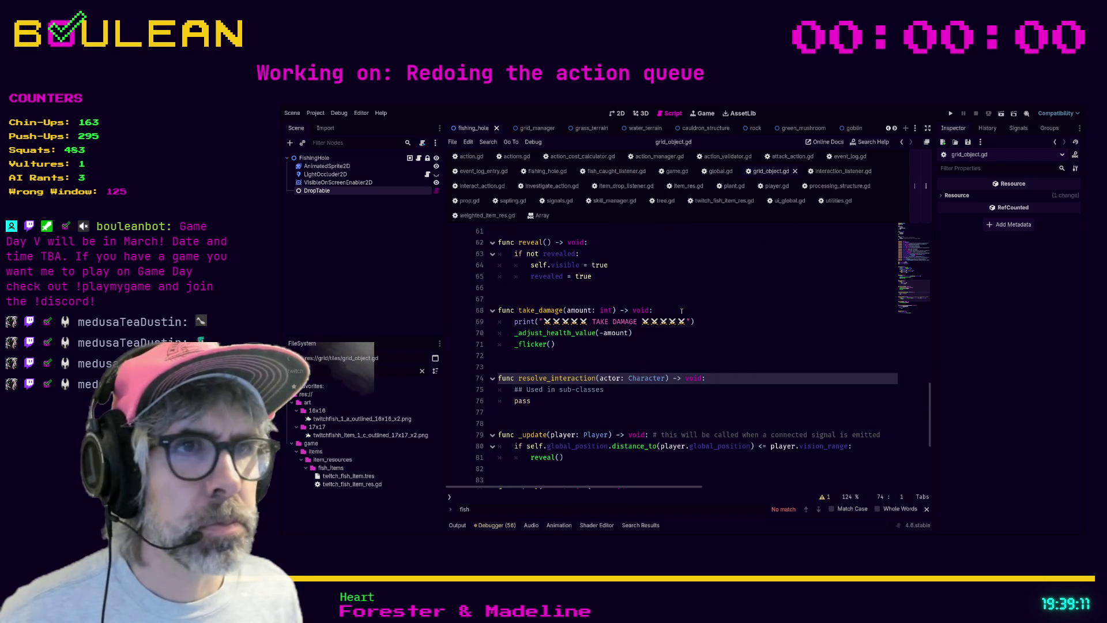
{"action": "scroll", "coordinate": [682, 311], "scroll_direction": "down", "scroll_amount": 4}
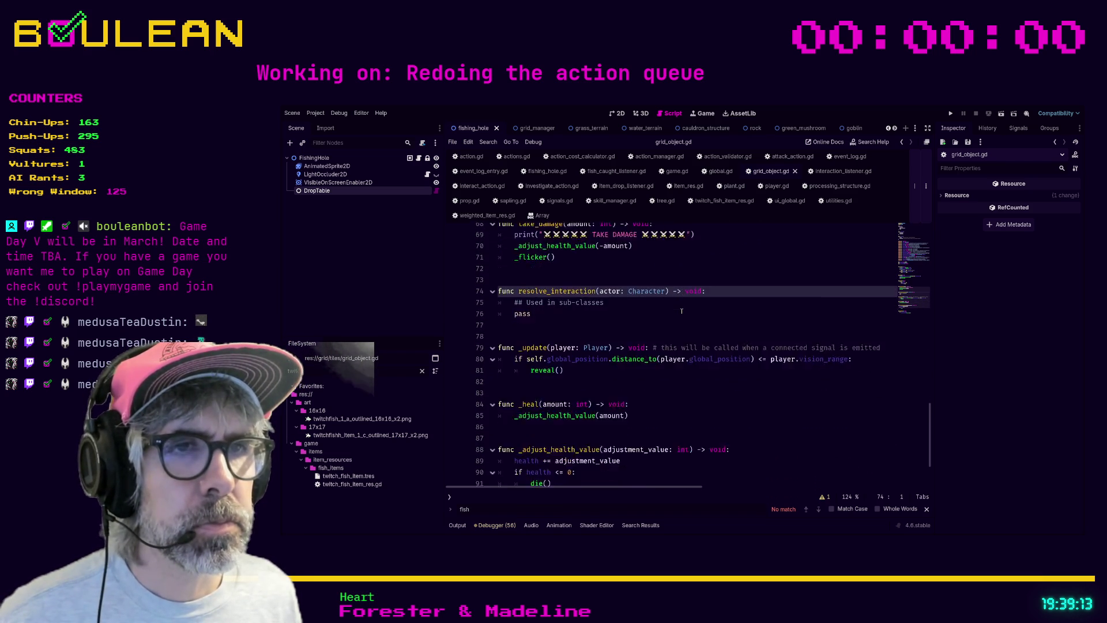
{"action": "scroll", "coordinate": [681, 311], "scroll_direction": "down", "scroll_amount": 1}
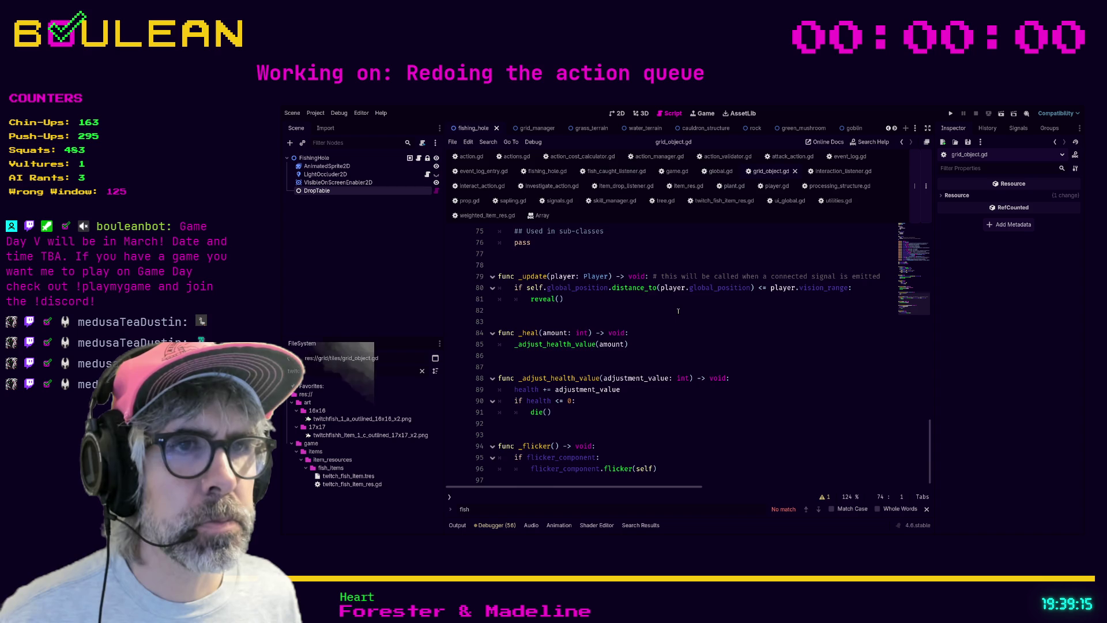
{"action": "scroll", "coordinate": [678, 311], "scroll_direction": "up", "scroll_amount": 5}
{"action": "scroll", "coordinate": [618, 384], "scroll_direction": "up", "scroll_amount": 20}
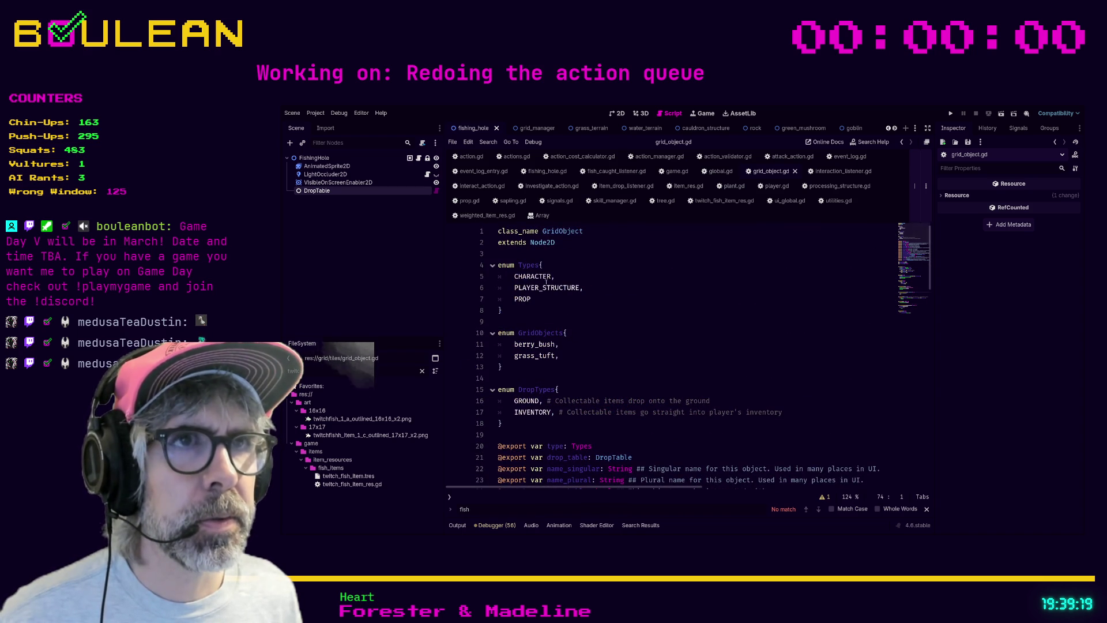
Step: Return to tree.gd and follow its Plant parent class into plant.gd
{"action": "left_click", "coordinate": [657, 201]}
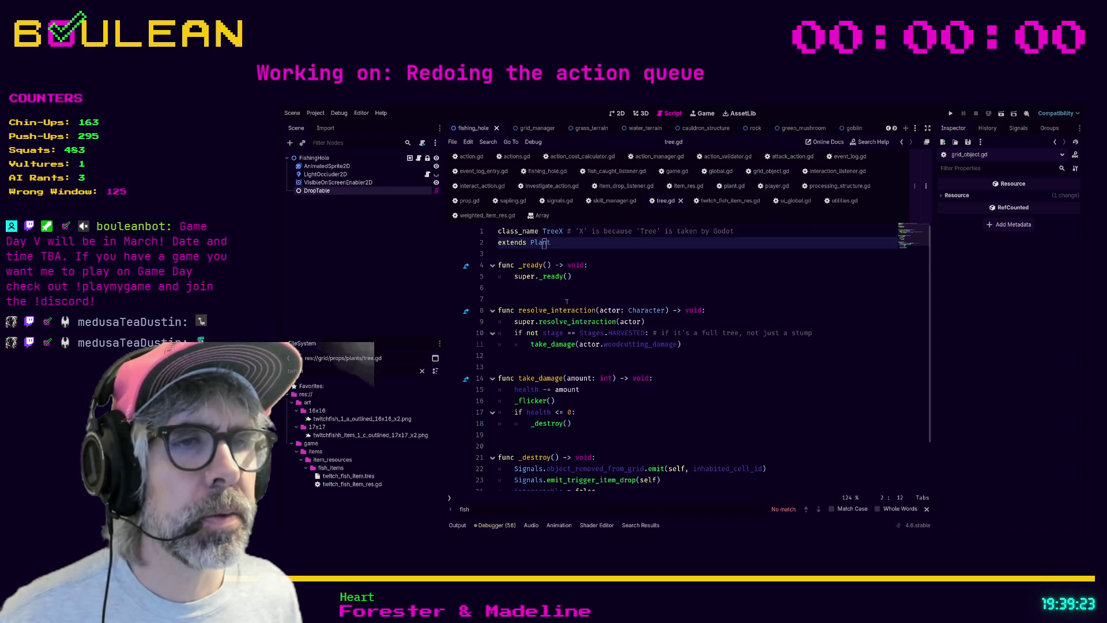
{"action": "scroll", "coordinate": [629, 280], "scroll_direction": "down", "scroll_amount": 2}
{"action": "scroll", "coordinate": [567, 302], "scroll_direction": "up", "scroll_amount": 2}
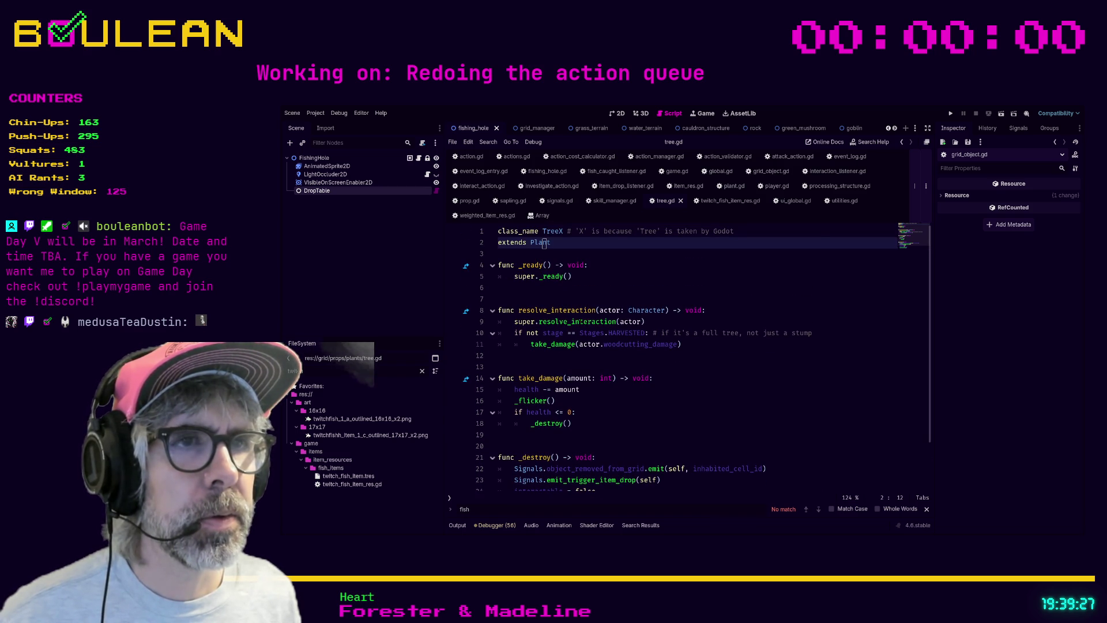
{"action": "left_click", "coordinate": [542, 242], "text": "ctrl"}
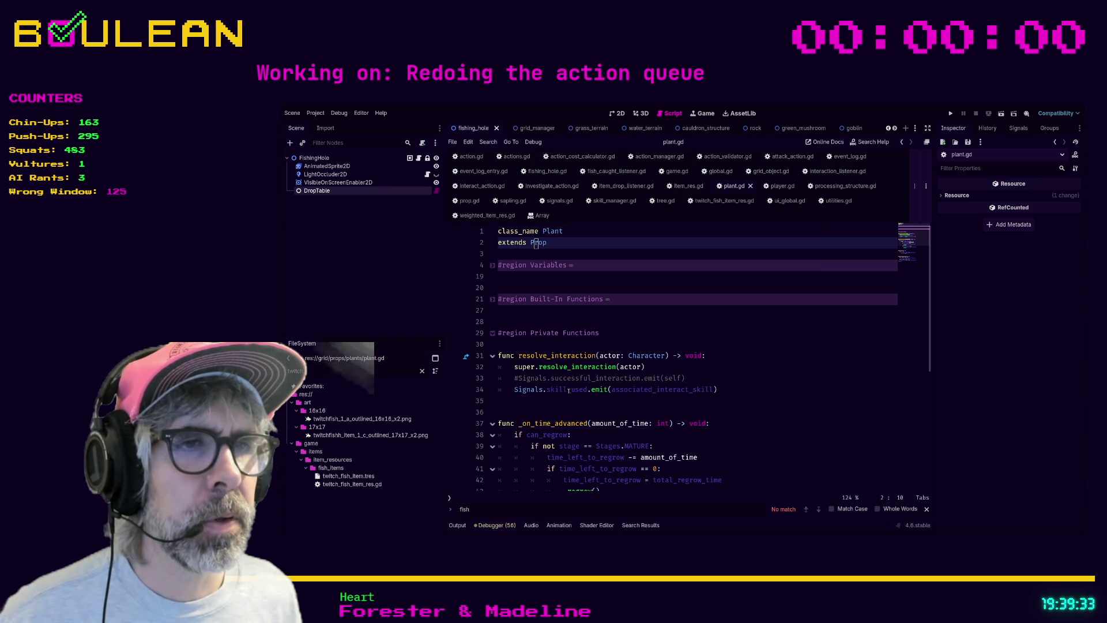
{"action": "scroll", "coordinate": [676, 389], "scroll_direction": "down", "scroll_amount": 4}
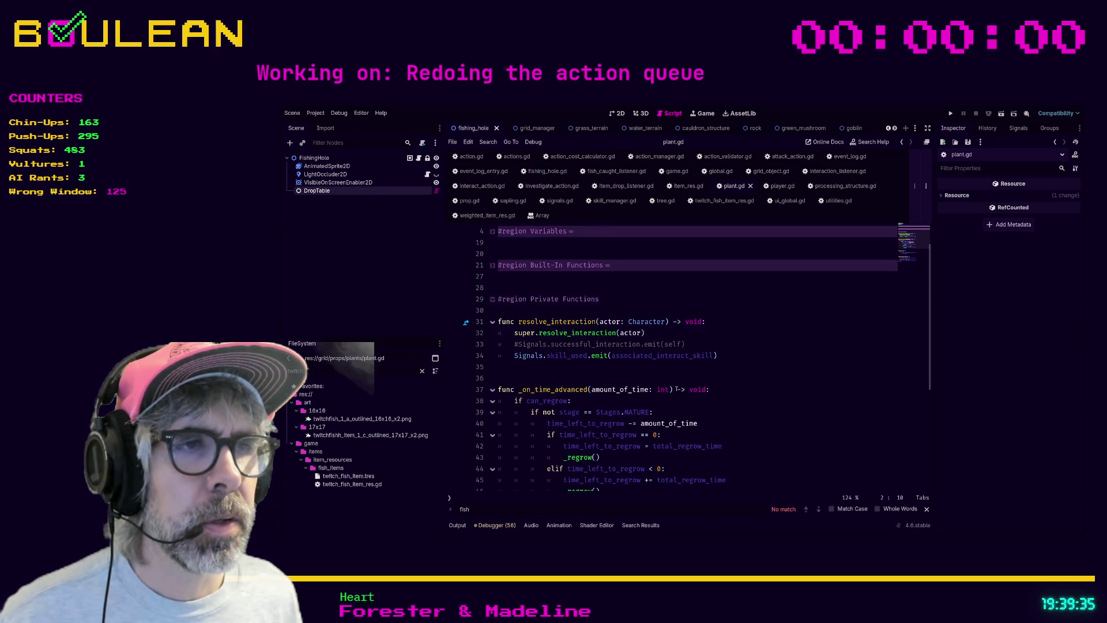
{"action": "scroll", "coordinate": [676, 389], "scroll_direction": "up", "scroll_amount": 5}
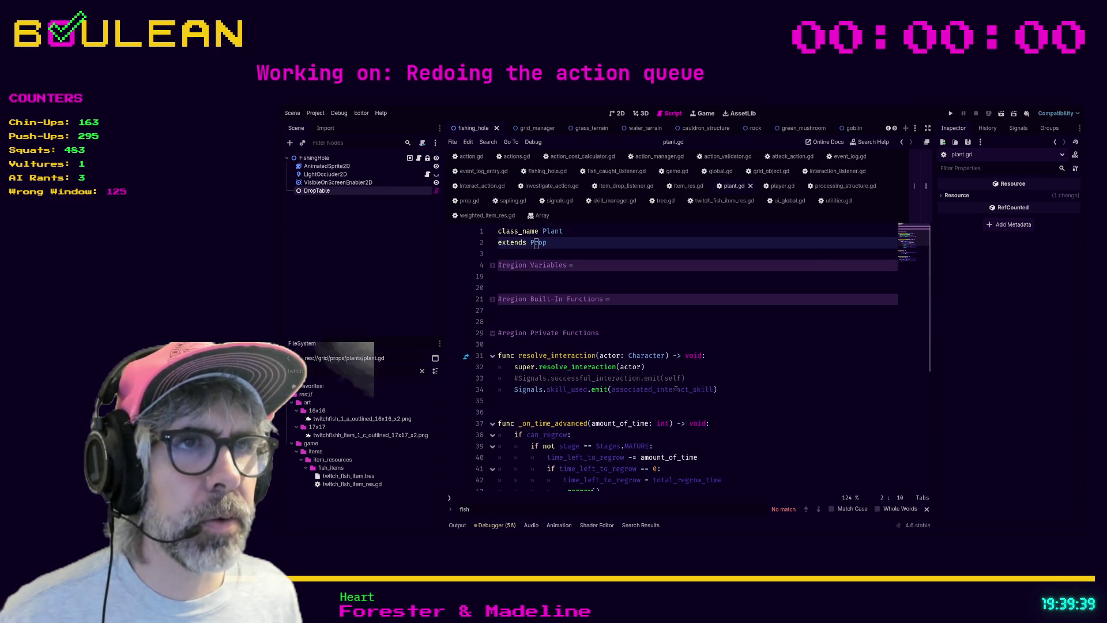
Step: Expand and re-collapse plant.gd's Built-In Functions and Variables regions
{"action": "left_click", "coordinate": [493, 299]}
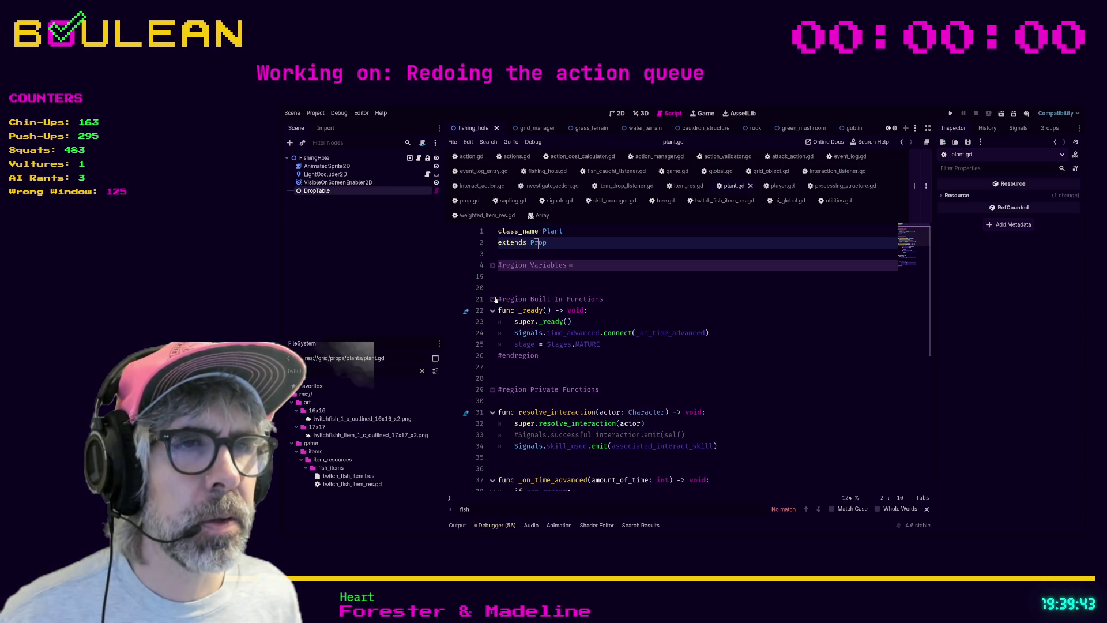
{"action": "left_click", "coordinate": [493, 266]}
{"action": "left_click", "coordinate": [493, 267]}
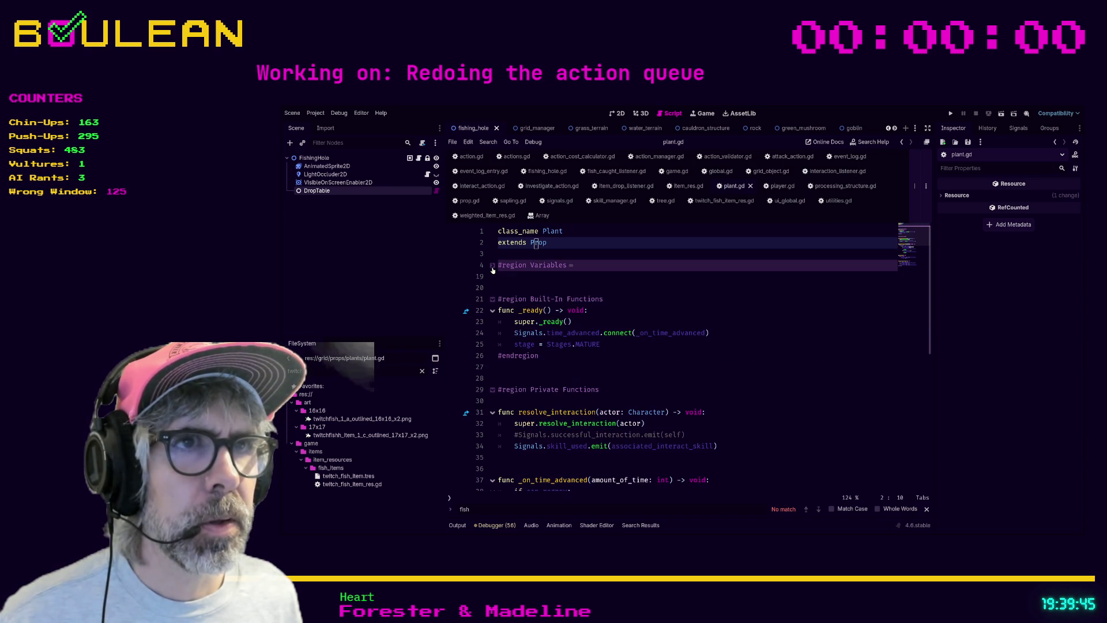
{"action": "left_click", "coordinate": [492, 299]}
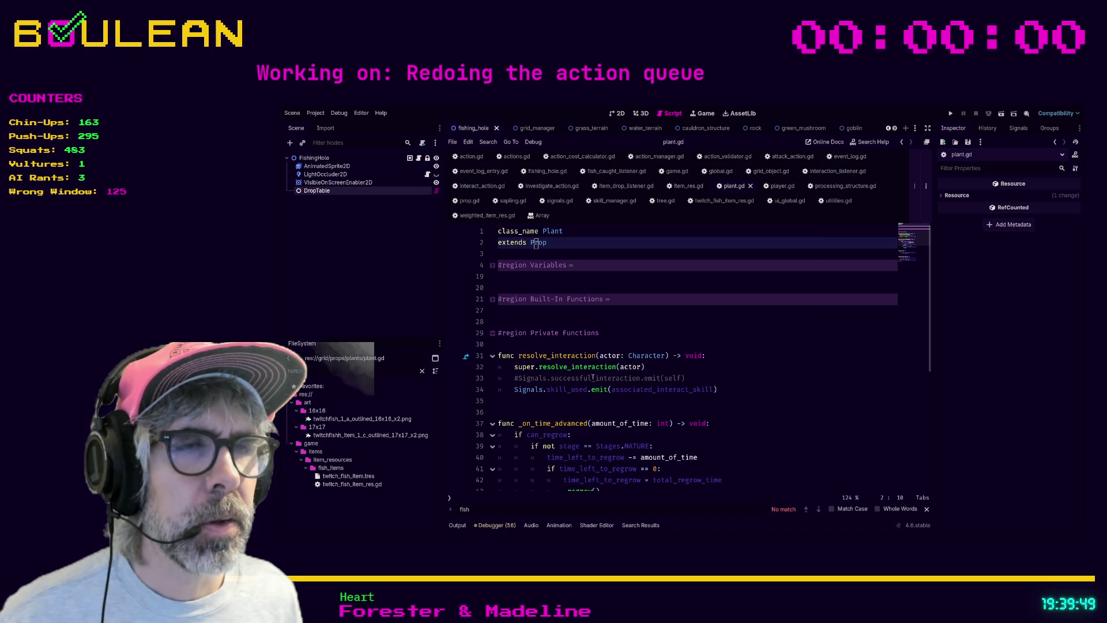
Step: Follow Prop then GridObject into grid_object.gd and scroll through it, including the DropTypes enum
{"action": "left_click", "coordinate": [541, 244], "text": "ctrl"}
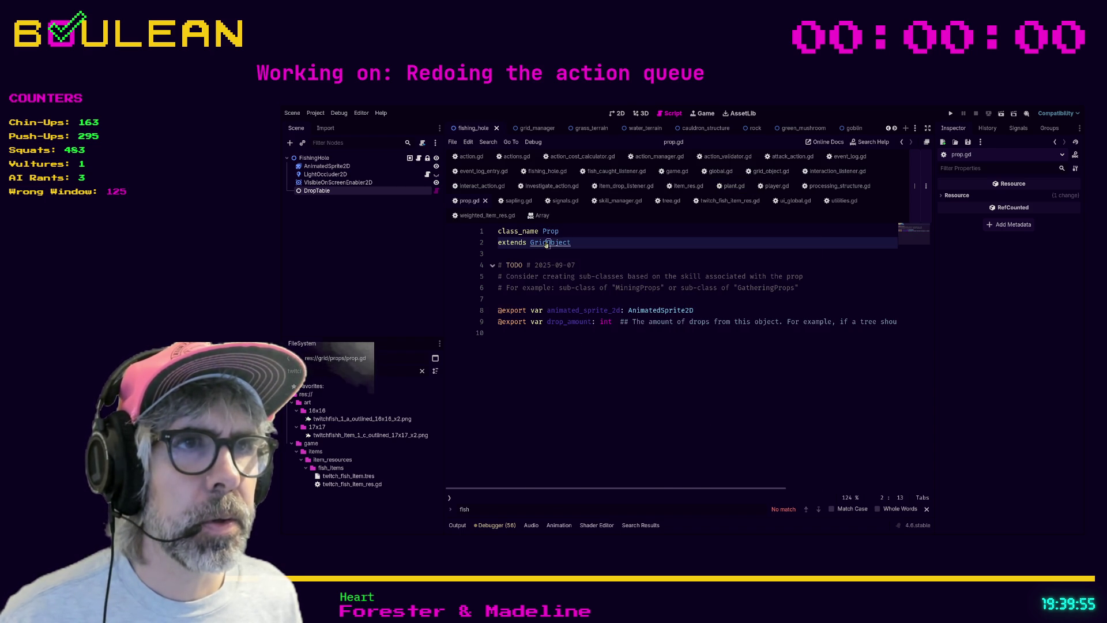
{"action": "left_click", "coordinate": [552, 243], "text": "ctrl"}
{"action": "scroll", "coordinate": [558, 263], "scroll_direction": "down", "scroll_amount": 10}
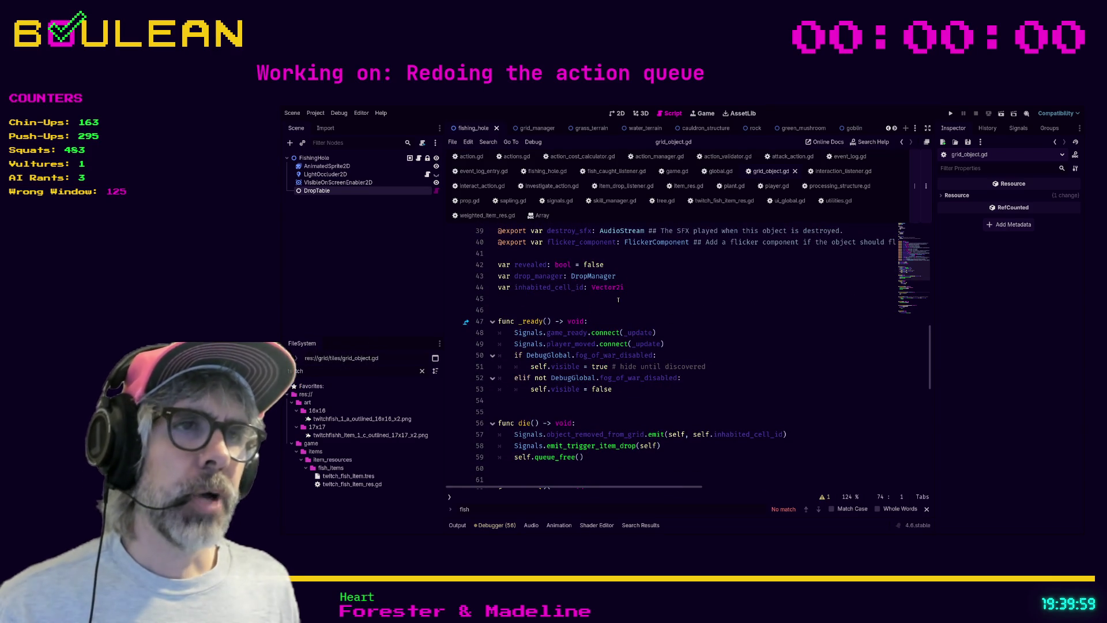
{"action": "scroll", "coordinate": [618, 300], "scroll_direction": "down", "scroll_amount": 2}
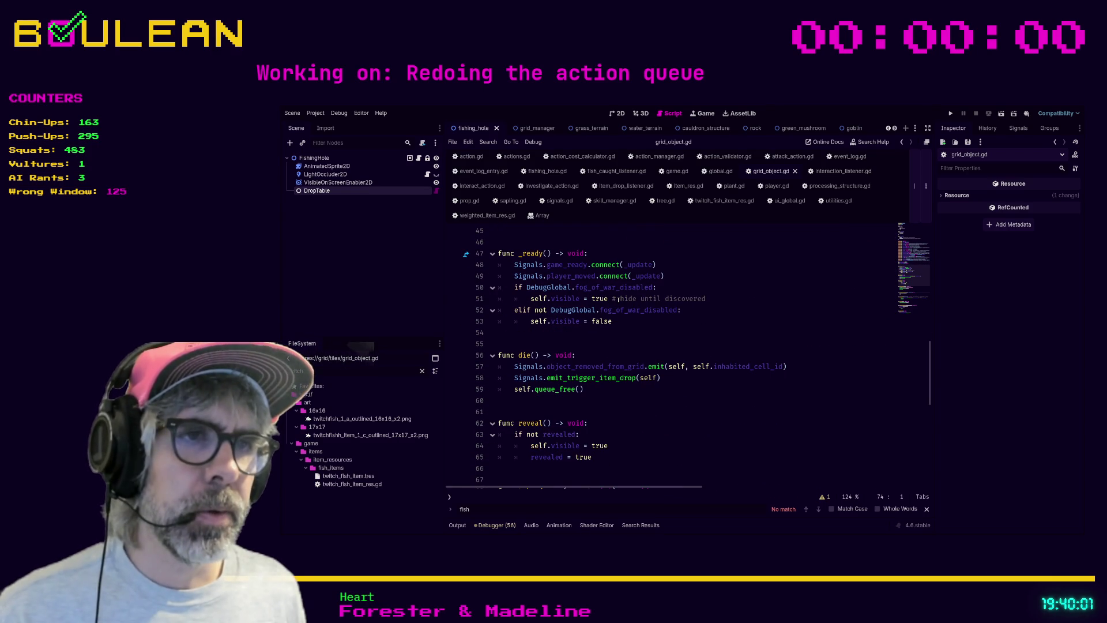
{"action": "scroll", "coordinate": [630, 312], "scroll_direction": "down", "scroll_amount": 3}
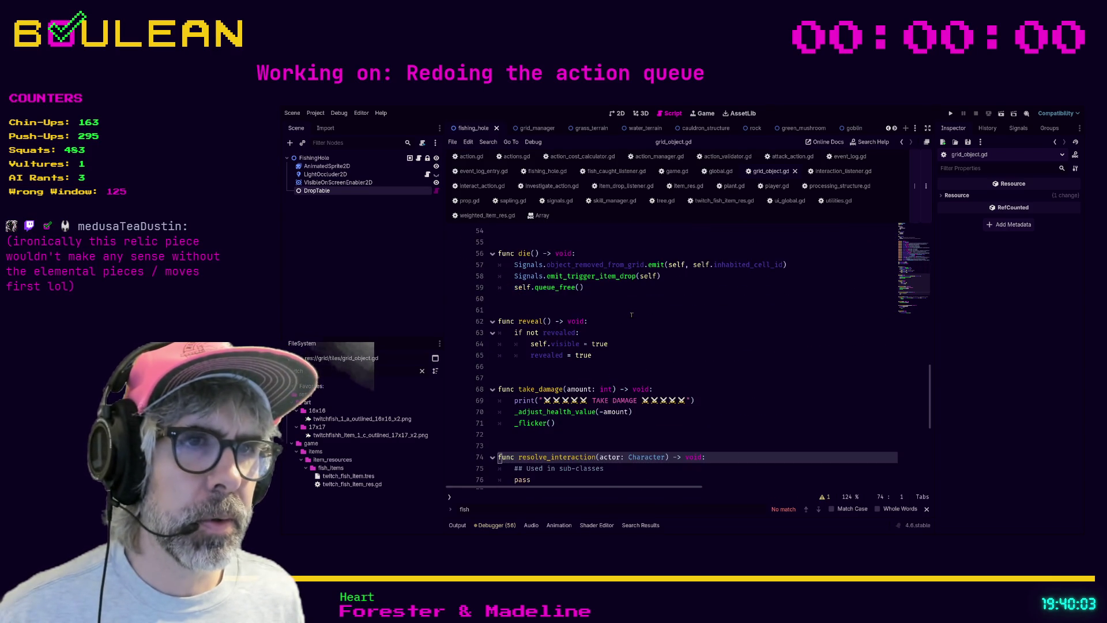
{"action": "scroll", "coordinate": [631, 314], "scroll_direction": "down", "scroll_amount": 3}
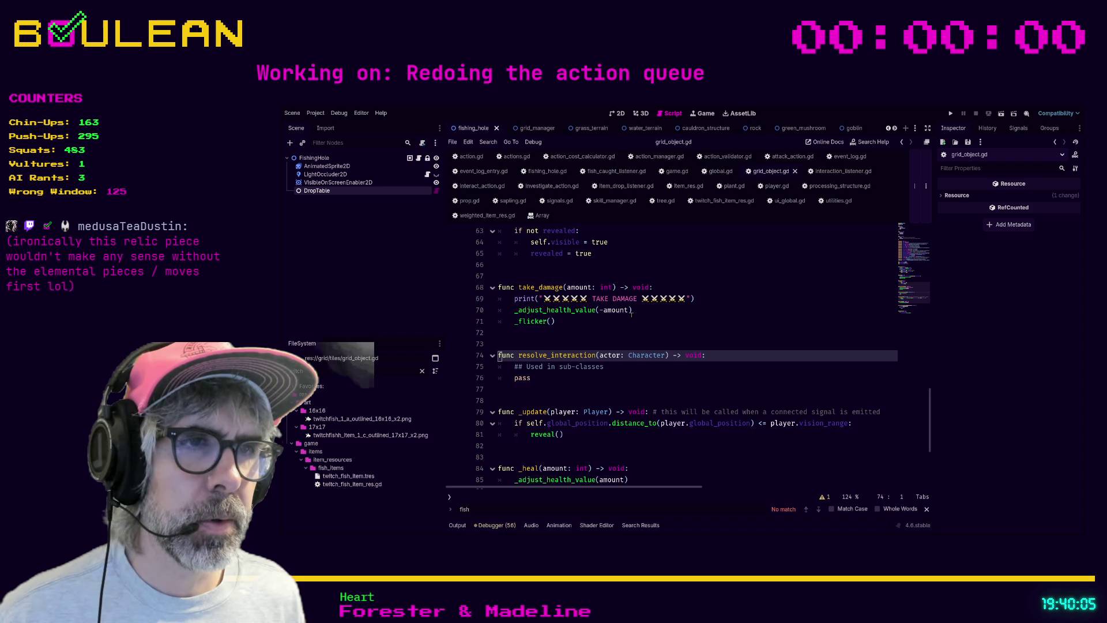
{"action": "scroll", "coordinate": [631, 315], "scroll_direction": "down", "scroll_amount": 1}
{"action": "scroll", "coordinate": [631, 314], "scroll_direction": "down", "scroll_amount": 3}
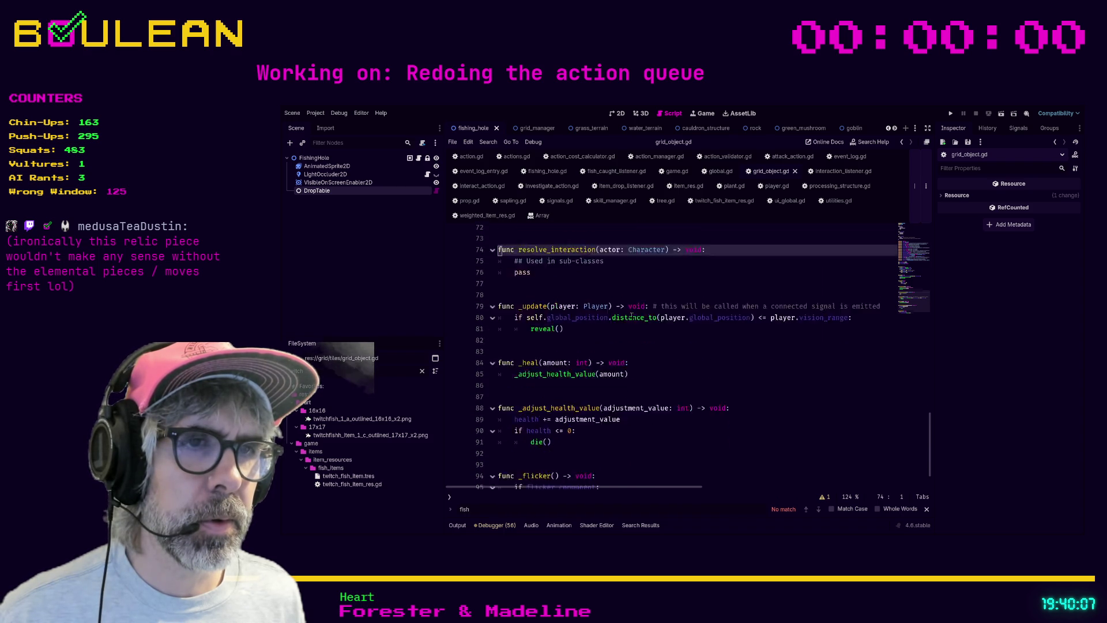
{"action": "scroll", "coordinate": [631, 314], "scroll_direction": "up", "scroll_amount": 4}
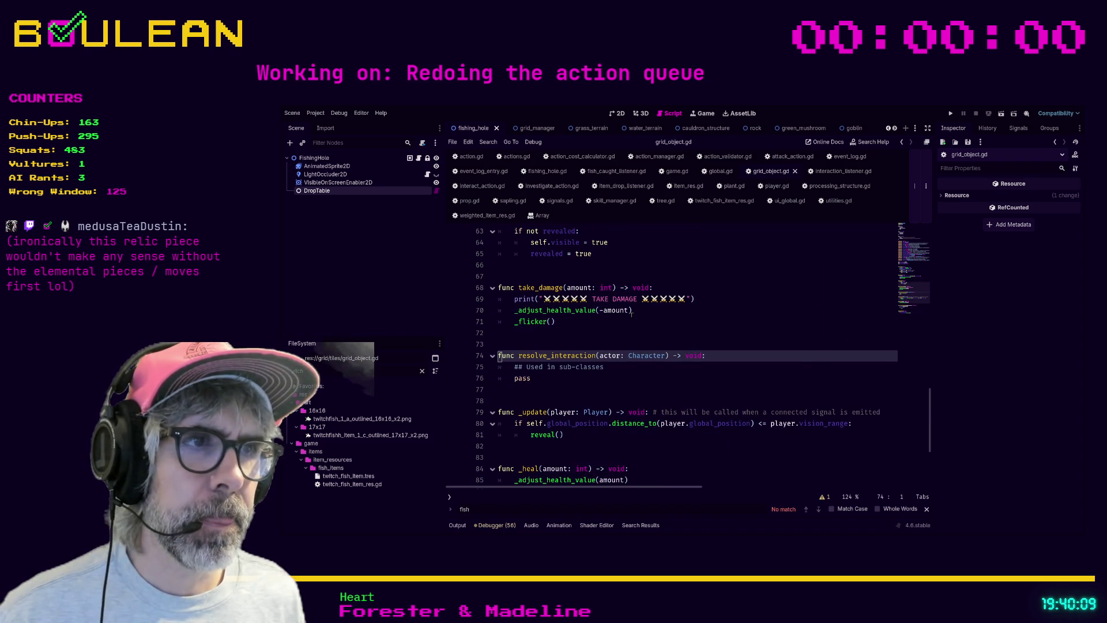
{"action": "scroll", "coordinate": [632, 315], "scroll_direction": "up", "scroll_amount": 5}
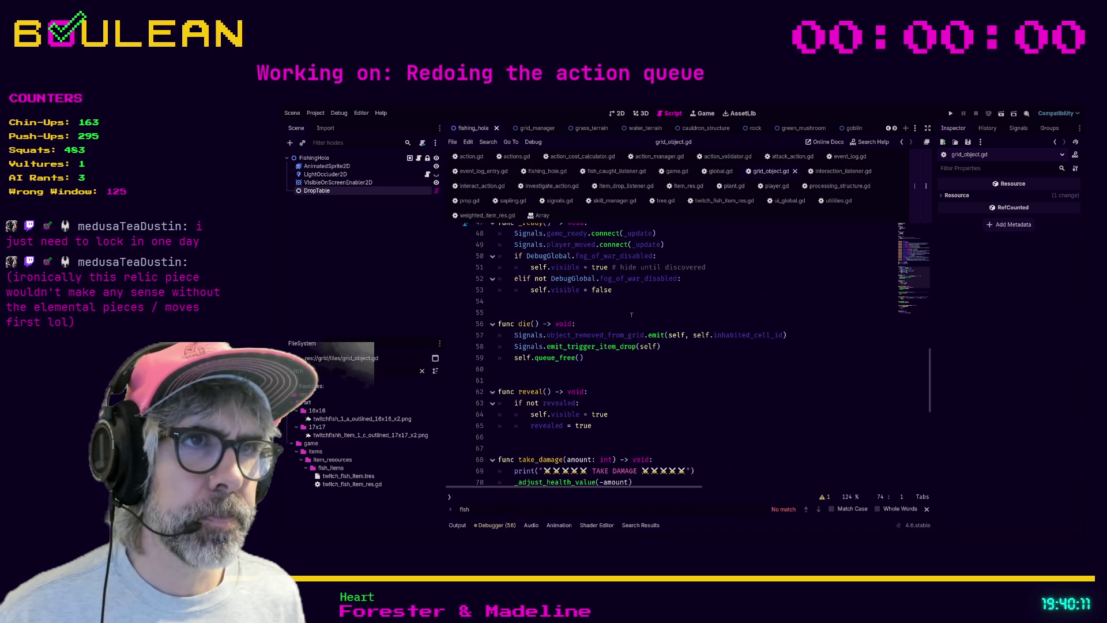
{"action": "scroll", "coordinate": [631, 315], "scroll_direction": "up", "scroll_amount": 3}
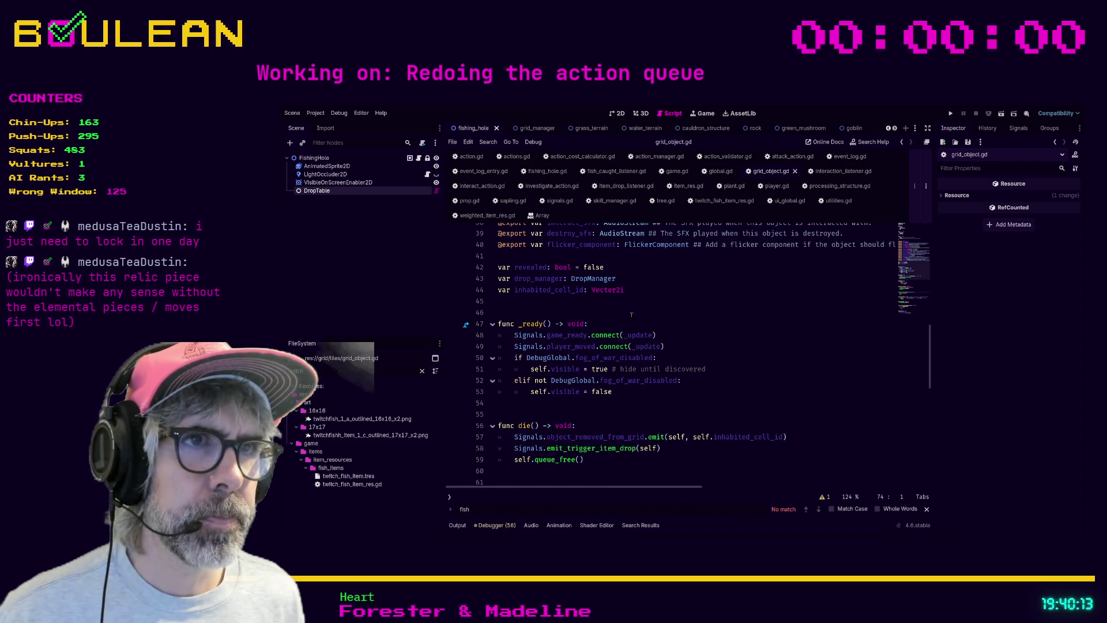
{"action": "scroll", "coordinate": [631, 314], "scroll_direction": "up", "scroll_amount": 10}
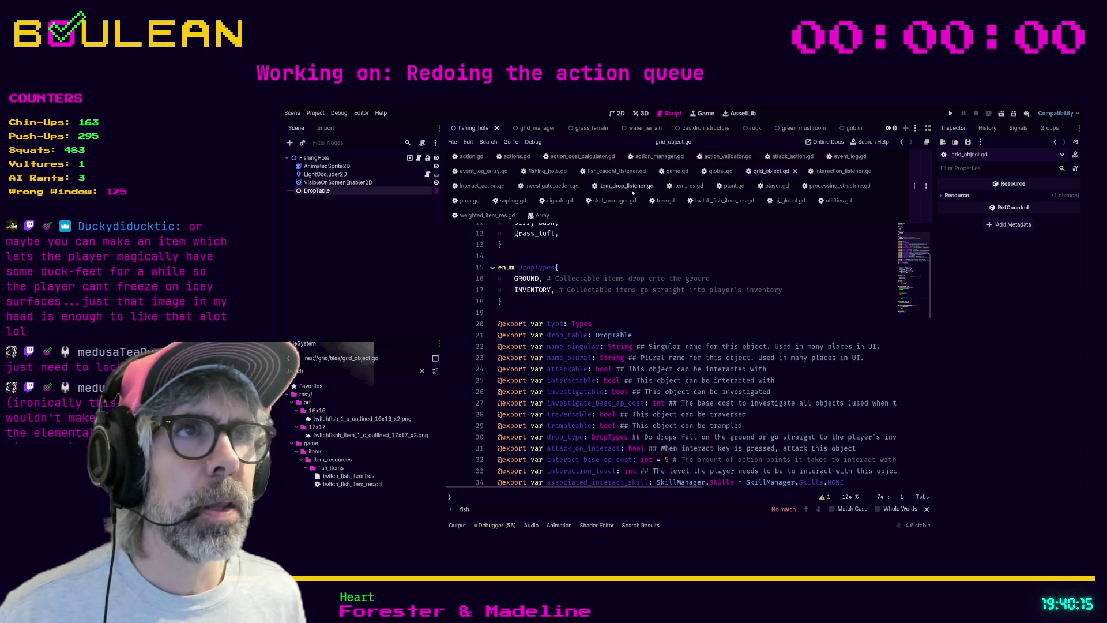
Step: Back in item_drop_listener.gd, bring up the trigger_item_dropped search results showing 0 matches
{"action": "left_click", "coordinate": [626, 185]}
{"action": "scroll", "coordinate": [684, 315], "scroll_direction": "up", "scroll_amount": 2}
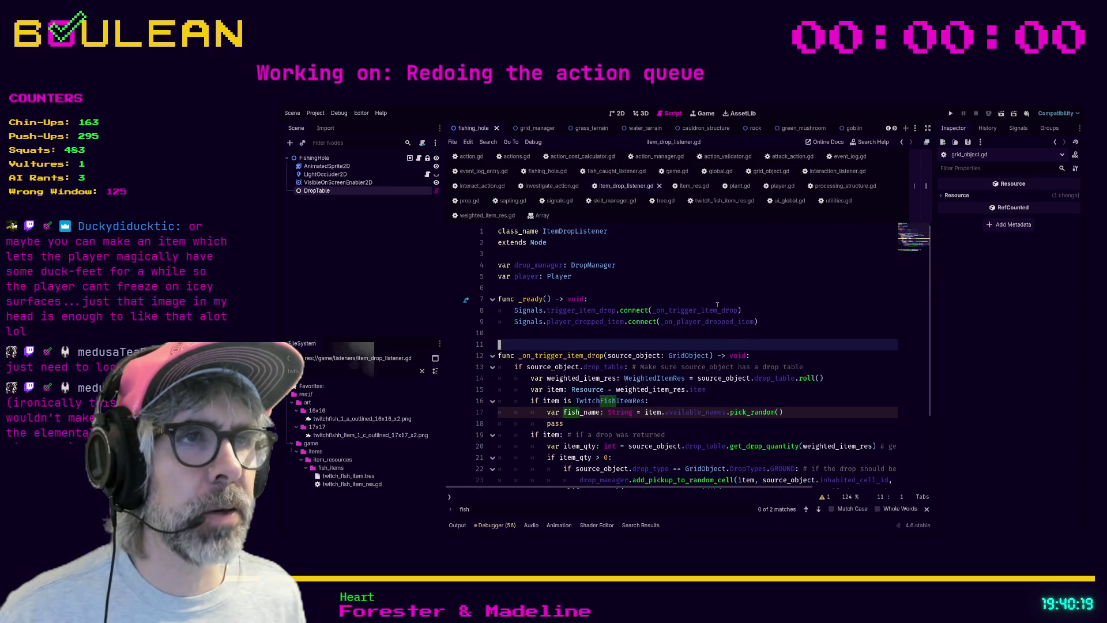
{"action": "left_click", "coordinate": [588, 334]}
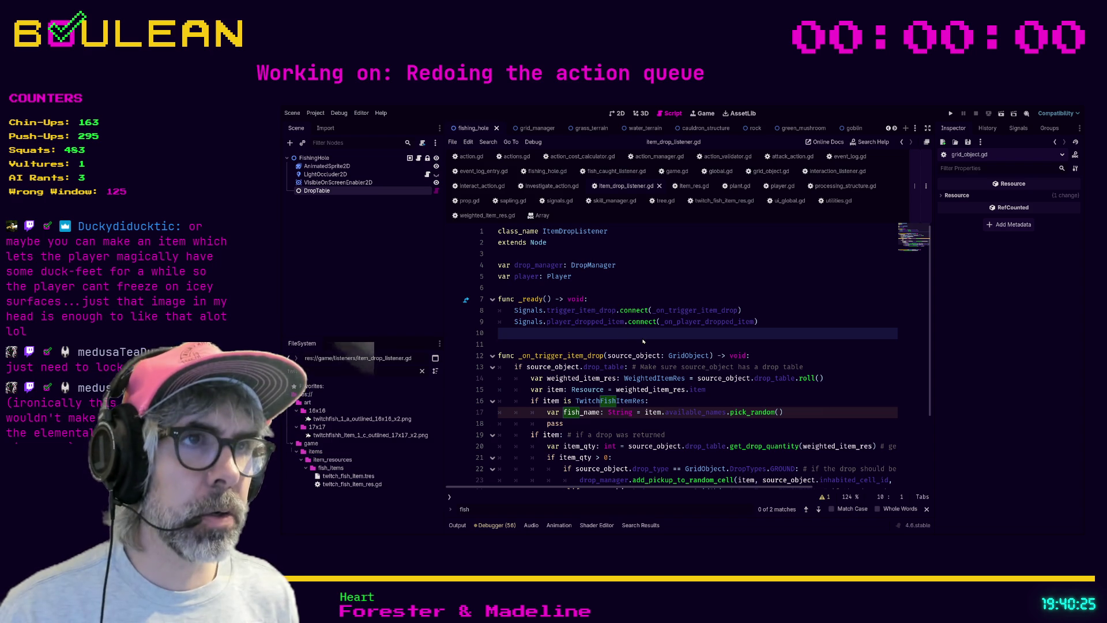
{"action": "key", "text": "alt+f"}
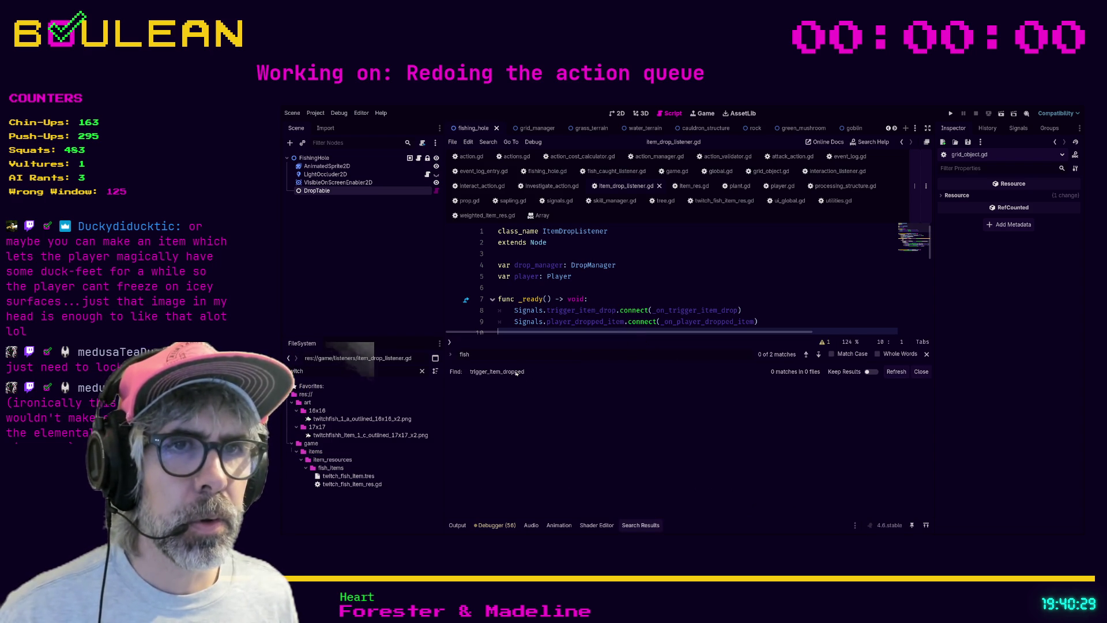
Step: Re-run the project search as trigger_item_drop.emit and open its single match in signals.gd
{"action": "left_click", "coordinate": [679, 312], "text": "ctrl"}
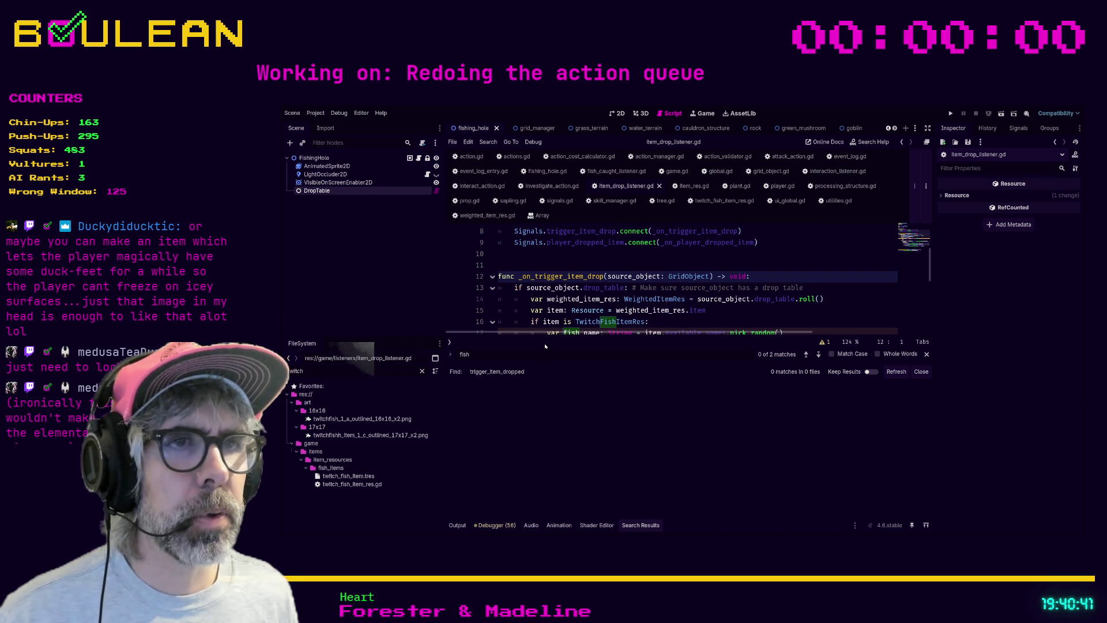
{"action": "key", "text": "BackSpace"}
{"action": "key", "text": "BackSpace"}
{"action": "key", "text": "BackSpace"}
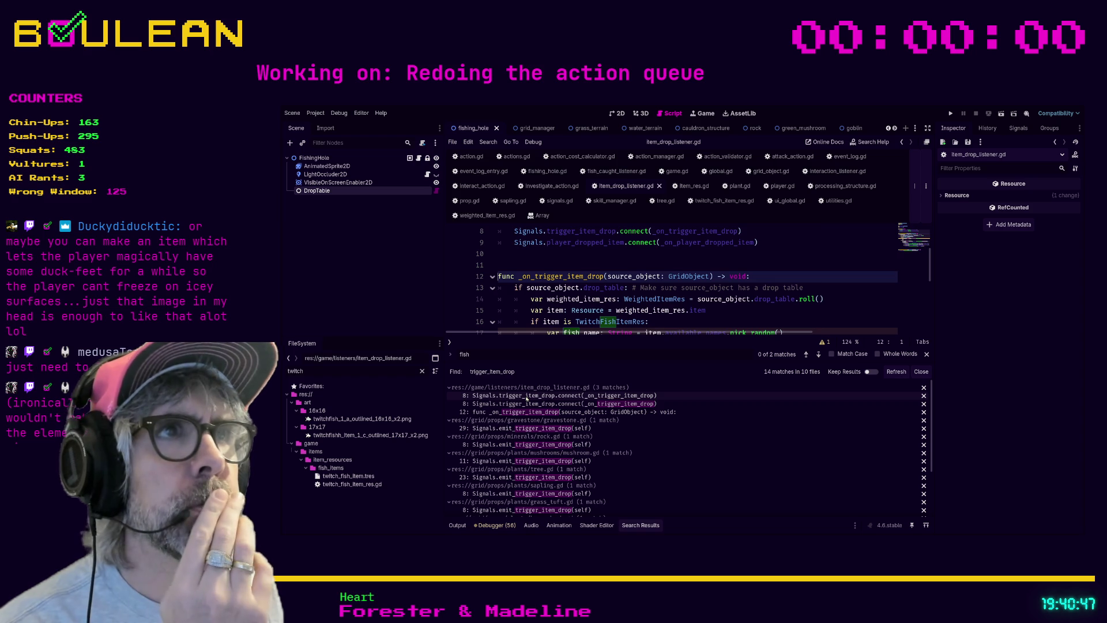
{"action": "left_click", "coordinate": [527, 398]}
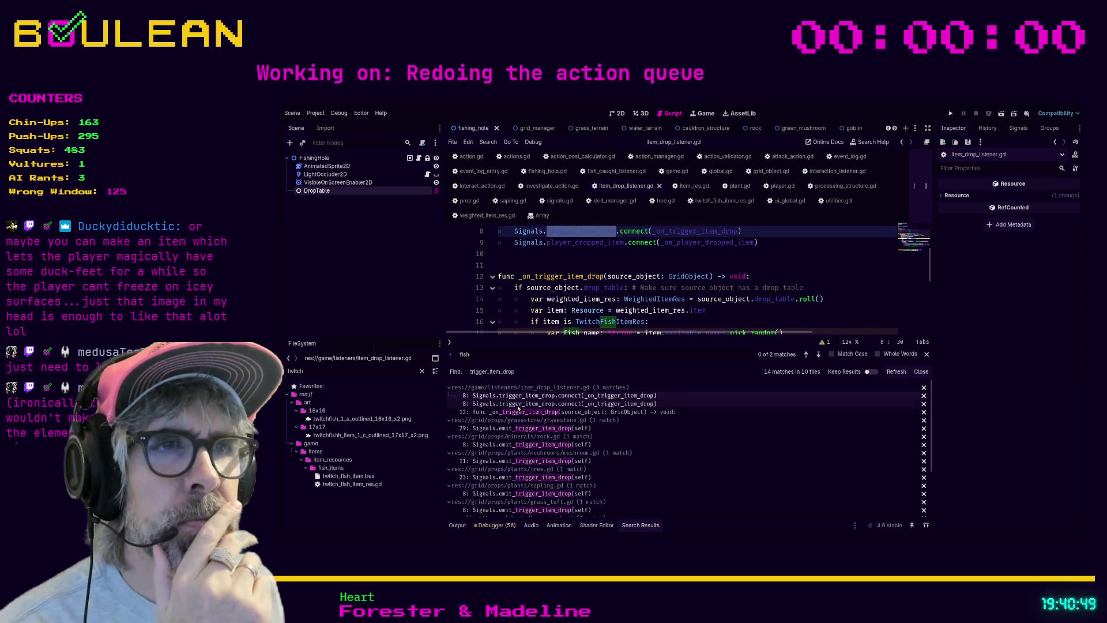
{"action": "left_click", "coordinate": [688, 317]}
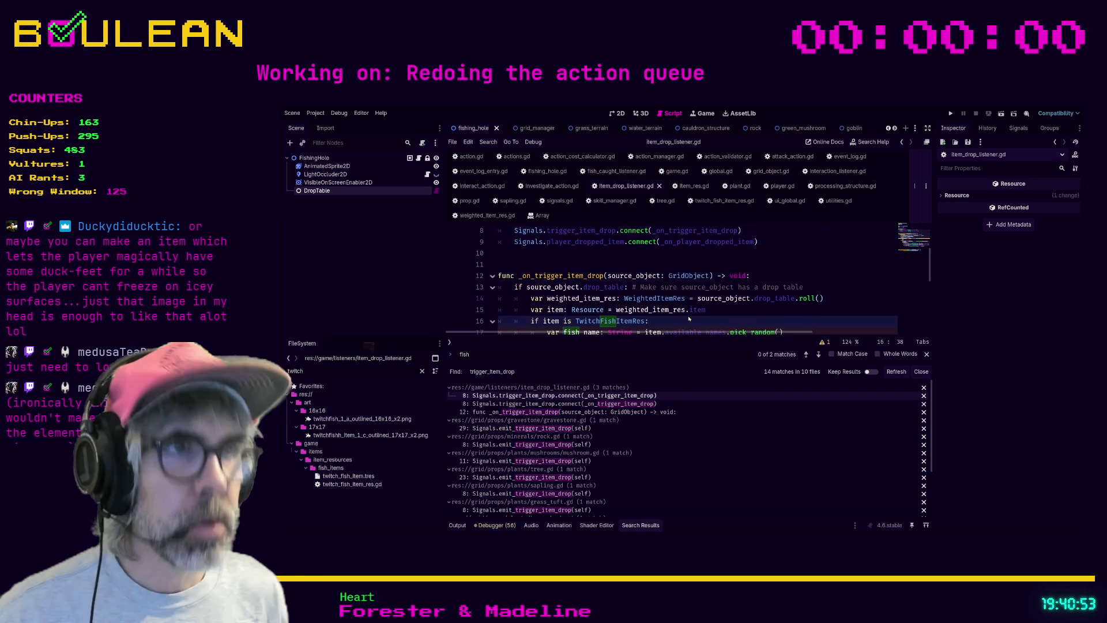
{"action": "type", "text": ".emit"}
{"action": "key", "text": "Return"}
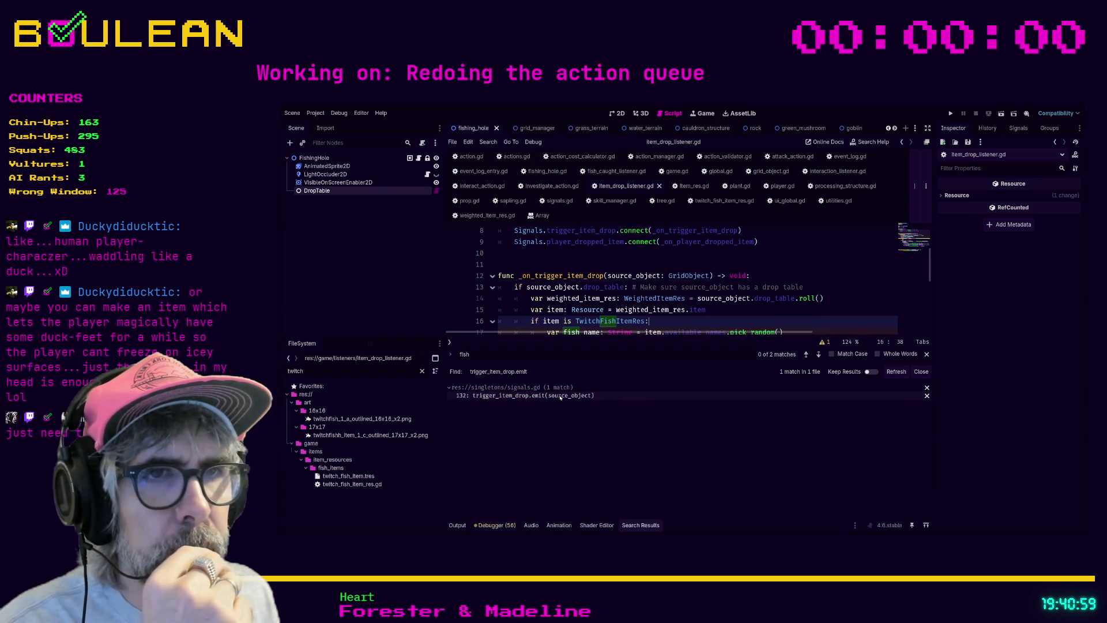
{"action": "left_click", "coordinate": [561, 397]}
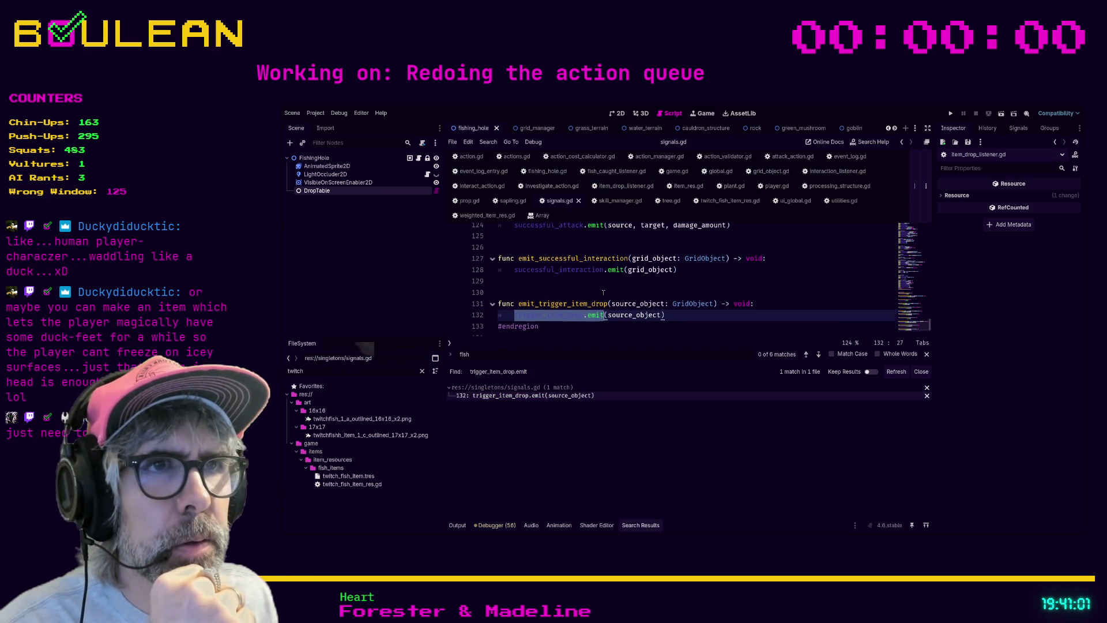
Step: Search the project for emit_trigger_item_drop and scroll its 9 callers, such as rock.gd and tree.gd
{"action": "left_click", "coordinate": [585, 324]}
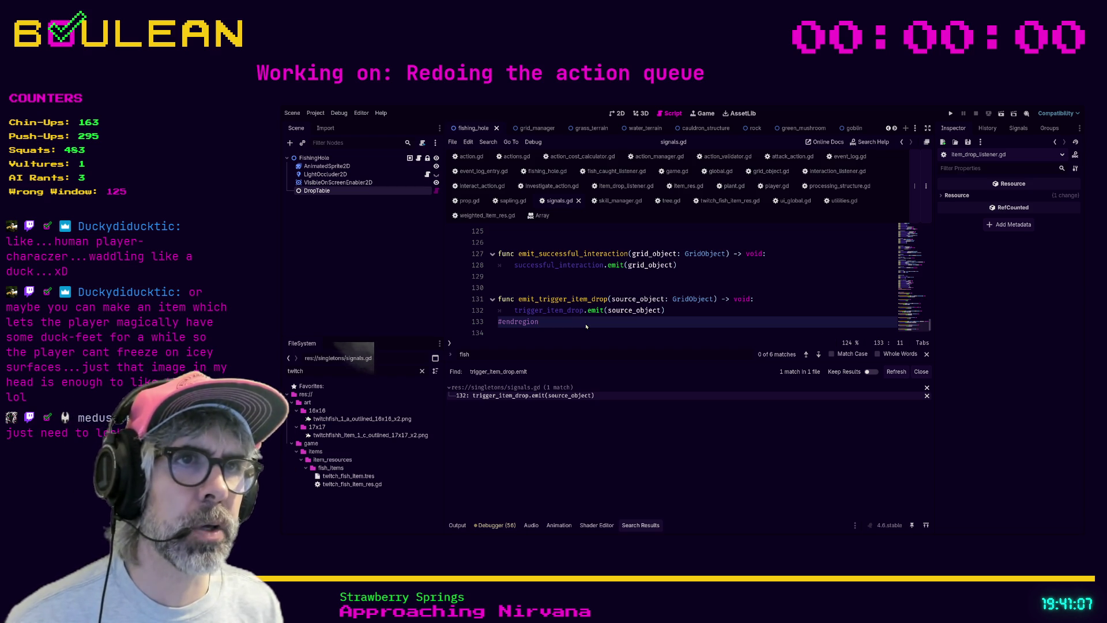
{"action": "key", "text": "Return"}
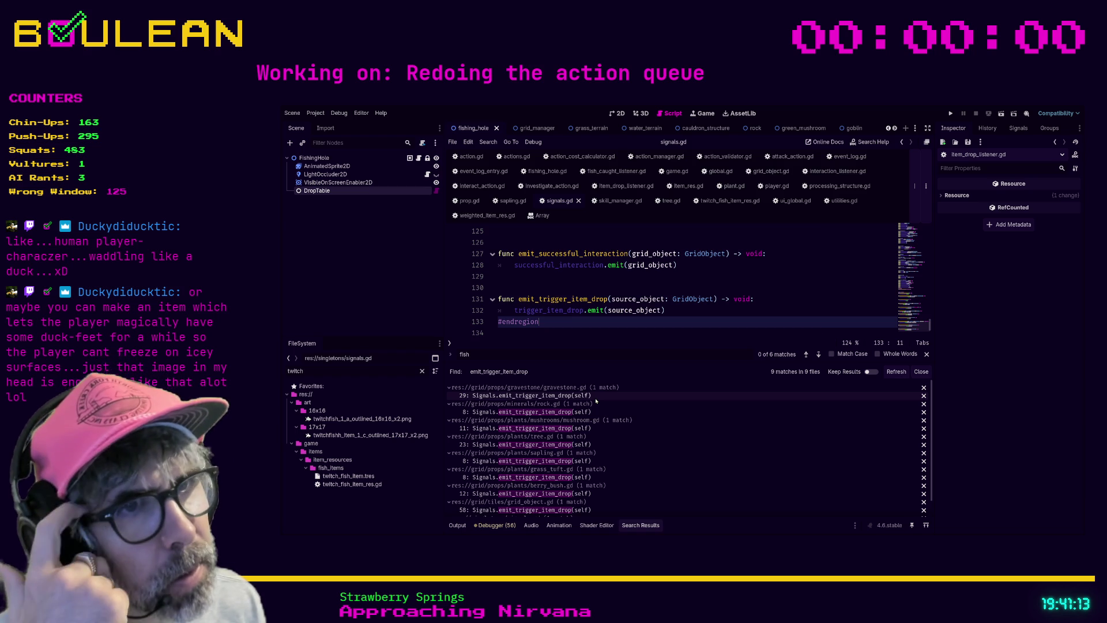
{"action": "scroll", "coordinate": [597, 456], "scroll_direction": "down", "scroll_amount": 1}
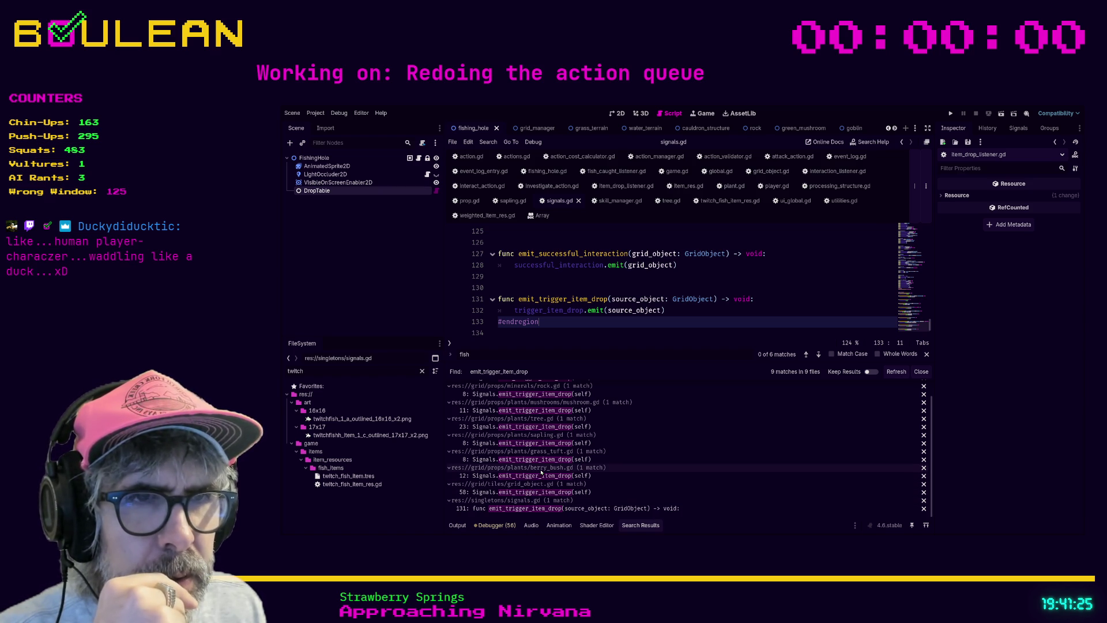
{"action": "scroll", "coordinate": [620, 458], "scroll_direction": "up", "scroll_amount": 1}
{"action": "scroll", "coordinate": [620, 458], "scroll_direction": "up", "scroll_amount": 1}
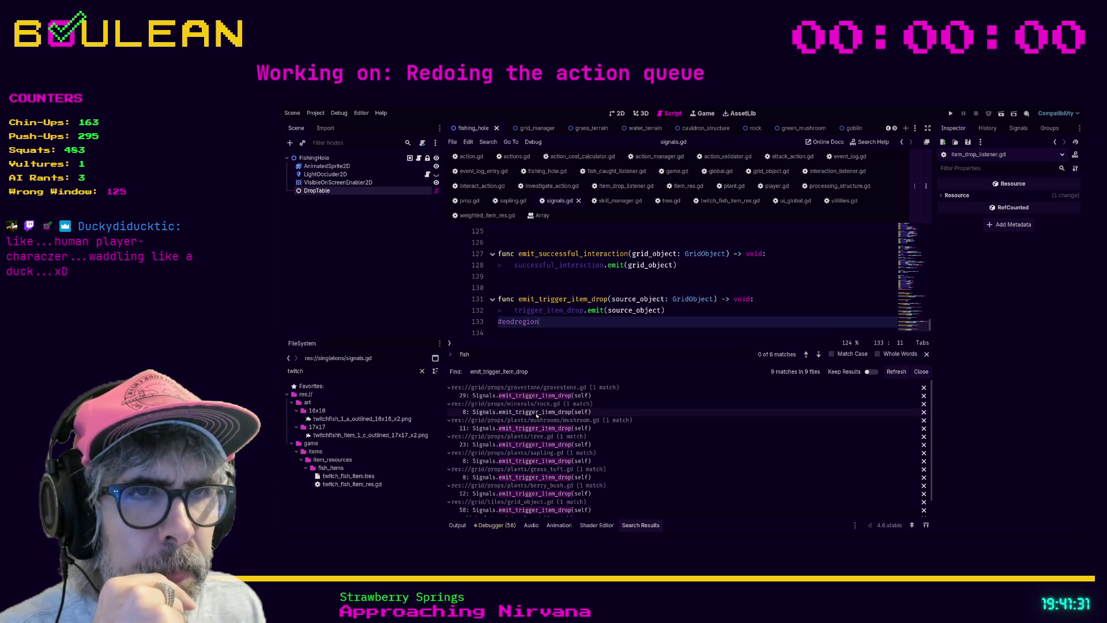
Step: Inspect the emit_trigger_item_drop calls in rock.gd and gravestone.gd from Search Results
{"action": "left_click", "coordinate": [536, 412]}
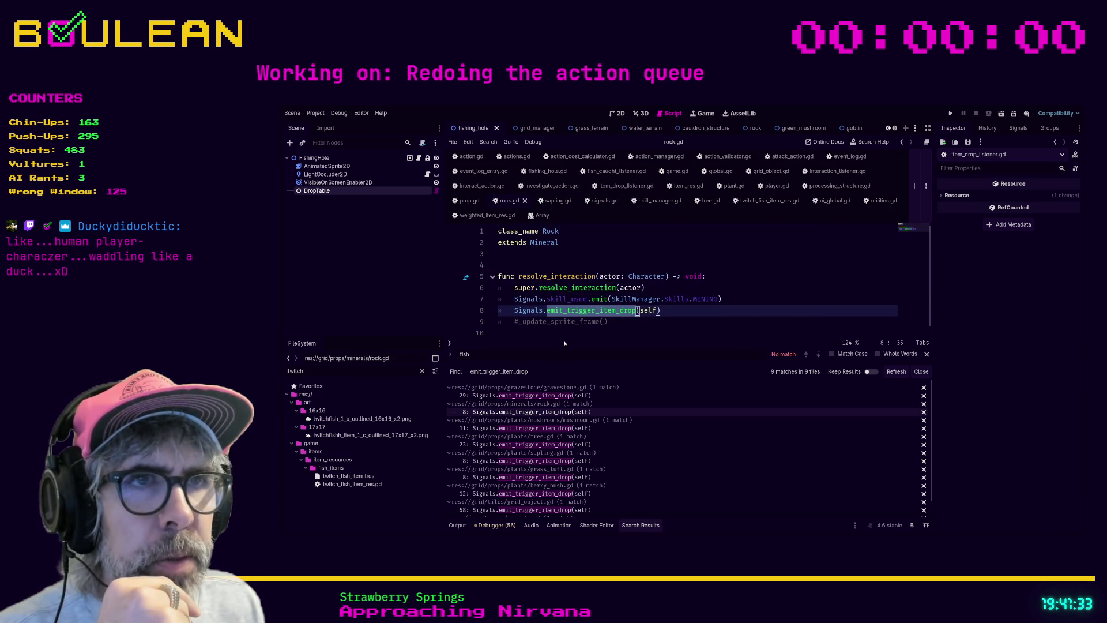
{"action": "scroll", "coordinate": [627, 489], "scroll_direction": "down", "scroll_amount": 1}
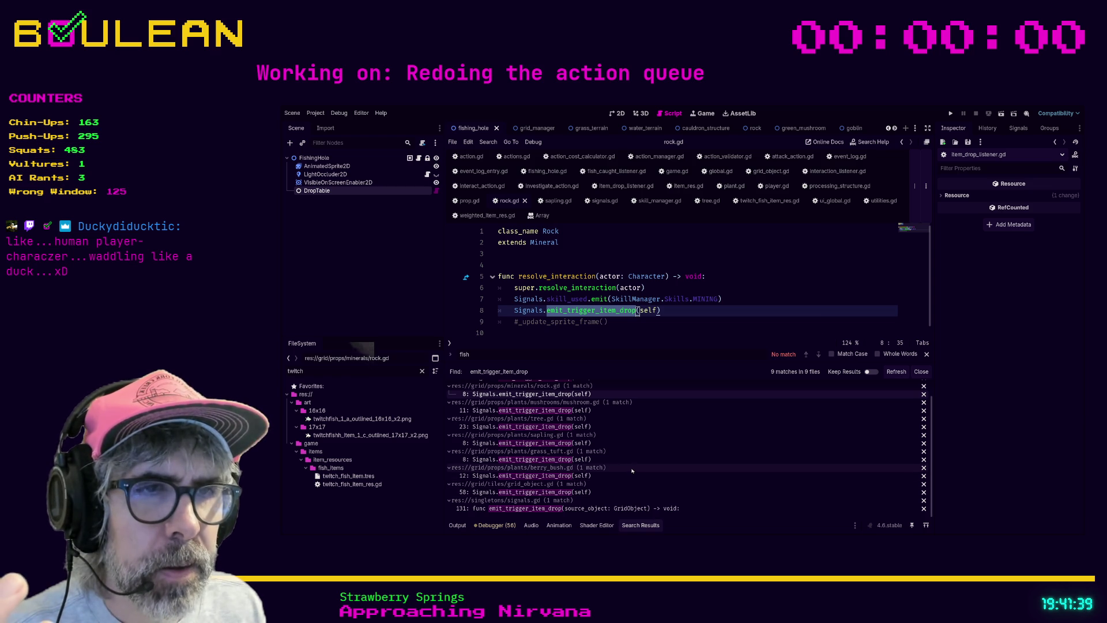
{"action": "scroll", "coordinate": [628, 470], "scroll_direction": "up", "scroll_amount": 1}
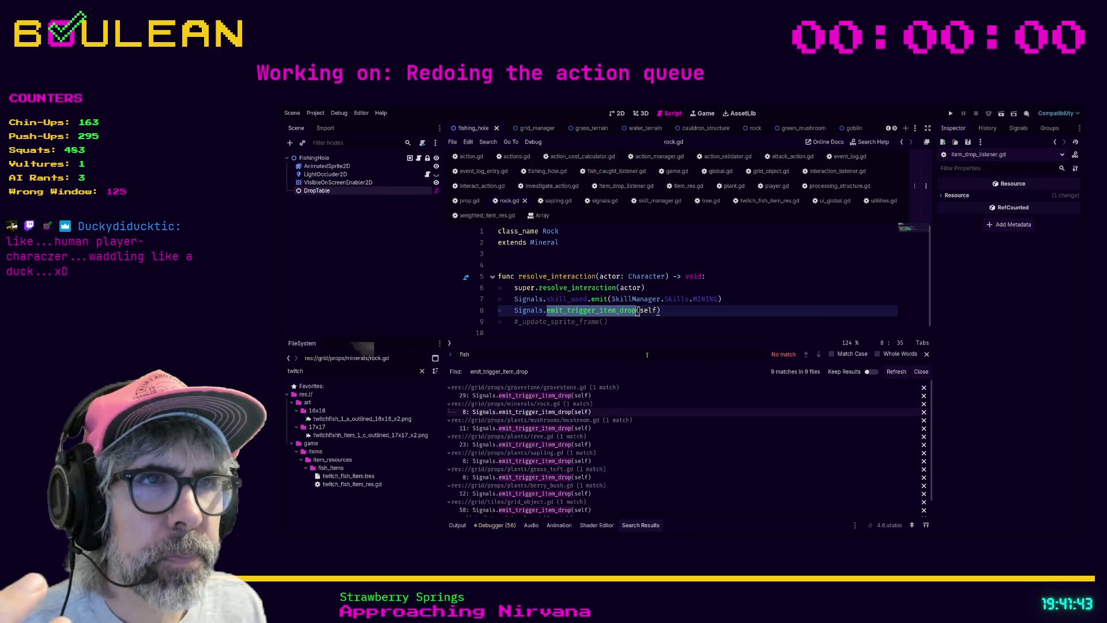
{"action": "left_click", "coordinate": [556, 396]}
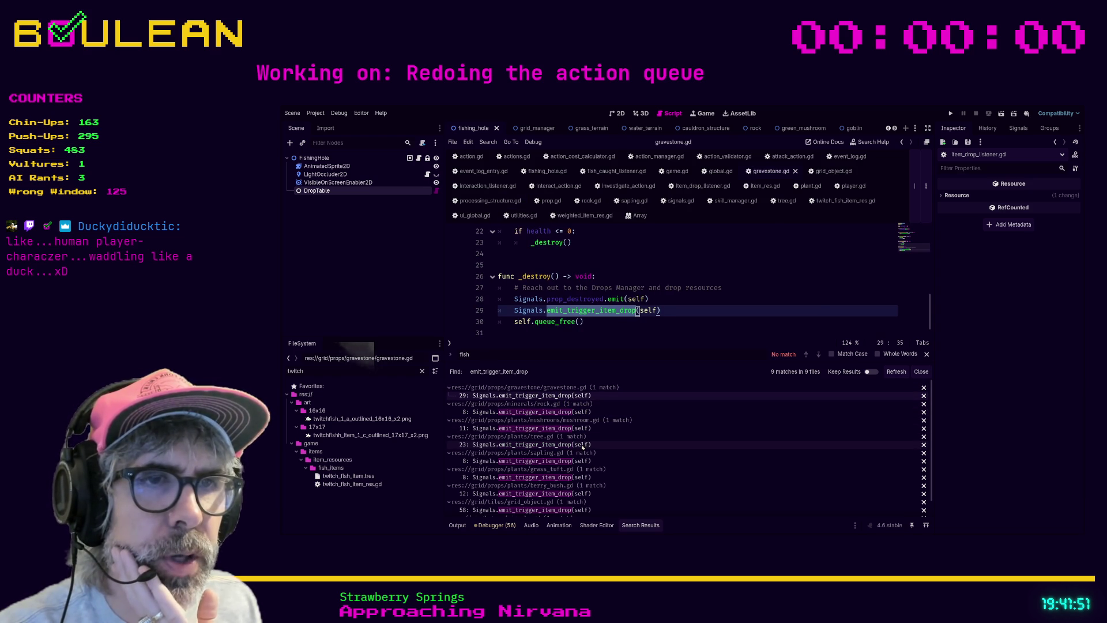
Step: Check the tree.gd and sapling.gd calls, ending on tree.gd's _destroy() at line 23
{"action": "left_click", "coordinate": [555, 444]}
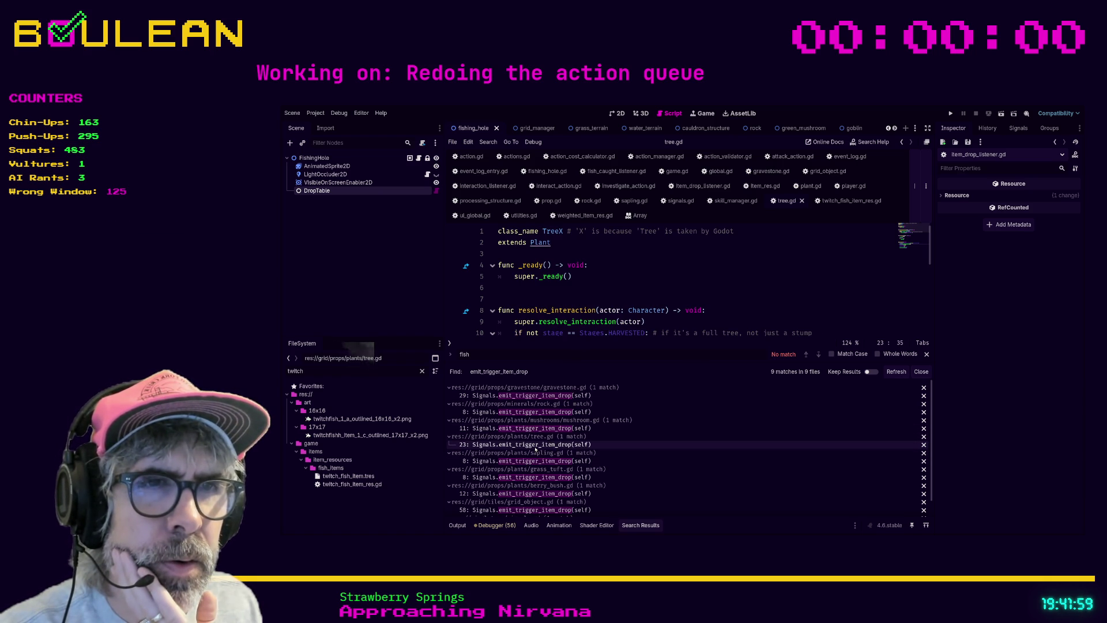
{"action": "scroll", "coordinate": [569, 334], "scroll_direction": "down", "scroll_amount": 1}
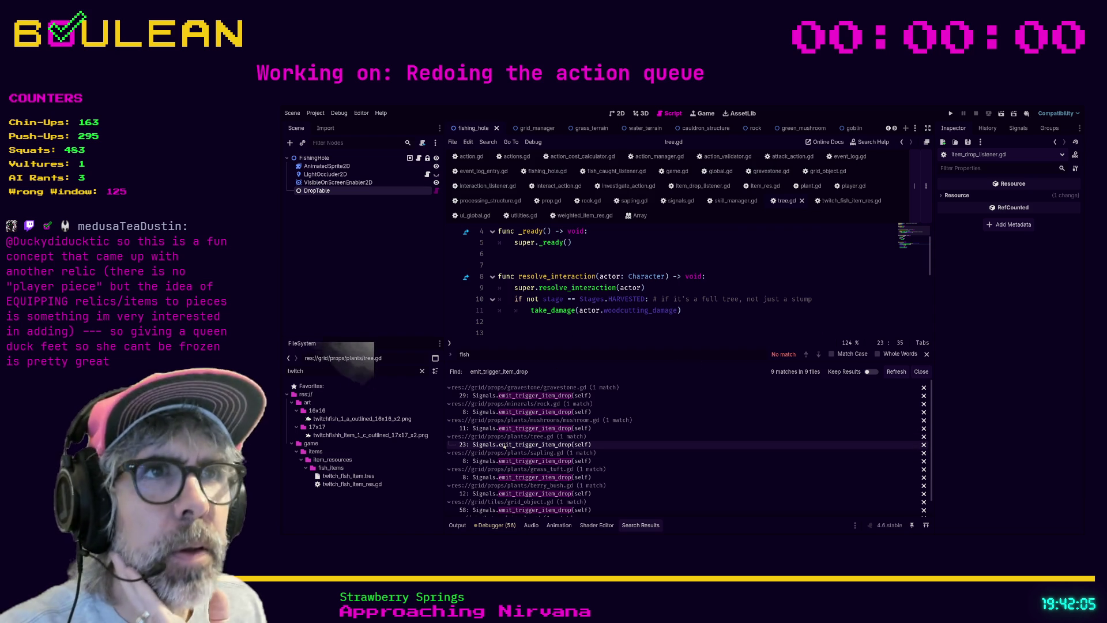
{"action": "left_click", "coordinate": [522, 461]}
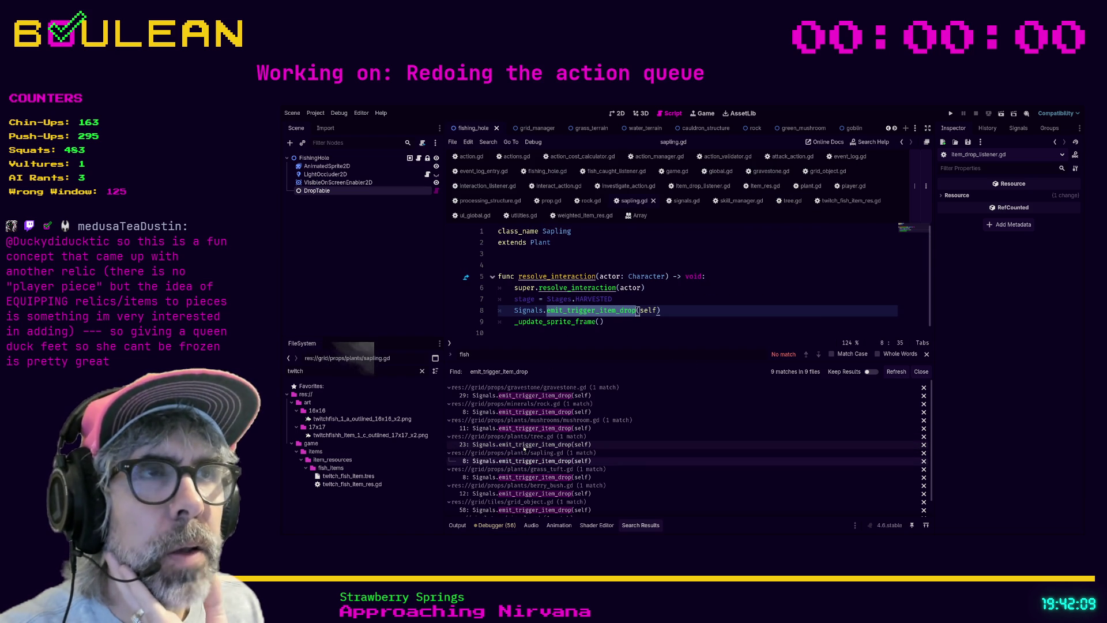
{"action": "left_click", "coordinate": [524, 445]}
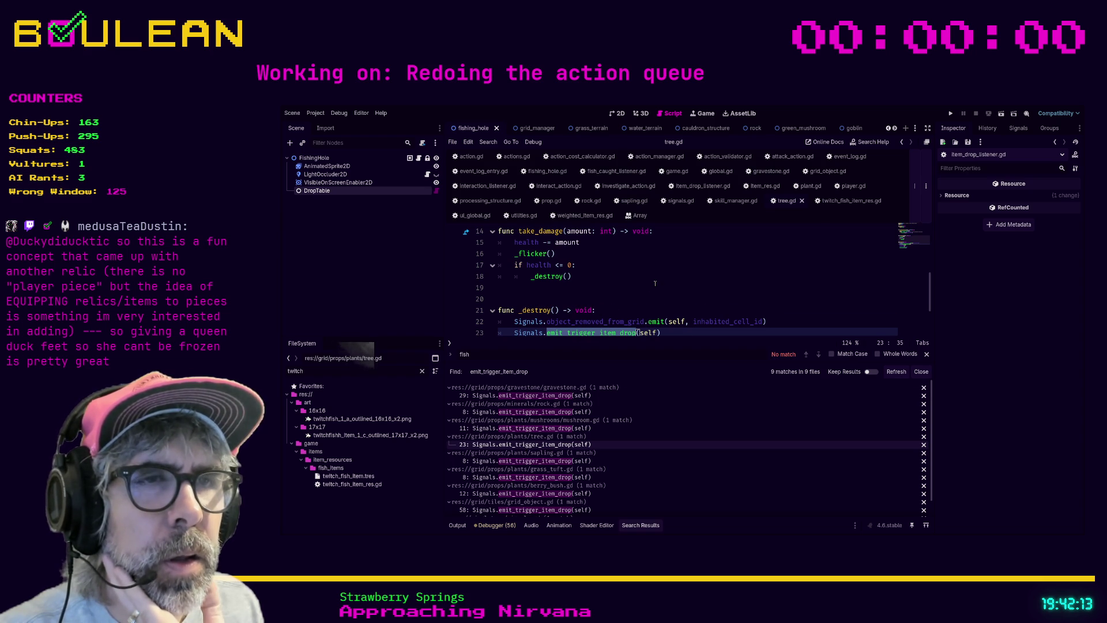
{"action": "scroll", "coordinate": [655, 283], "scroll_direction": "down", "scroll_amount": 1}
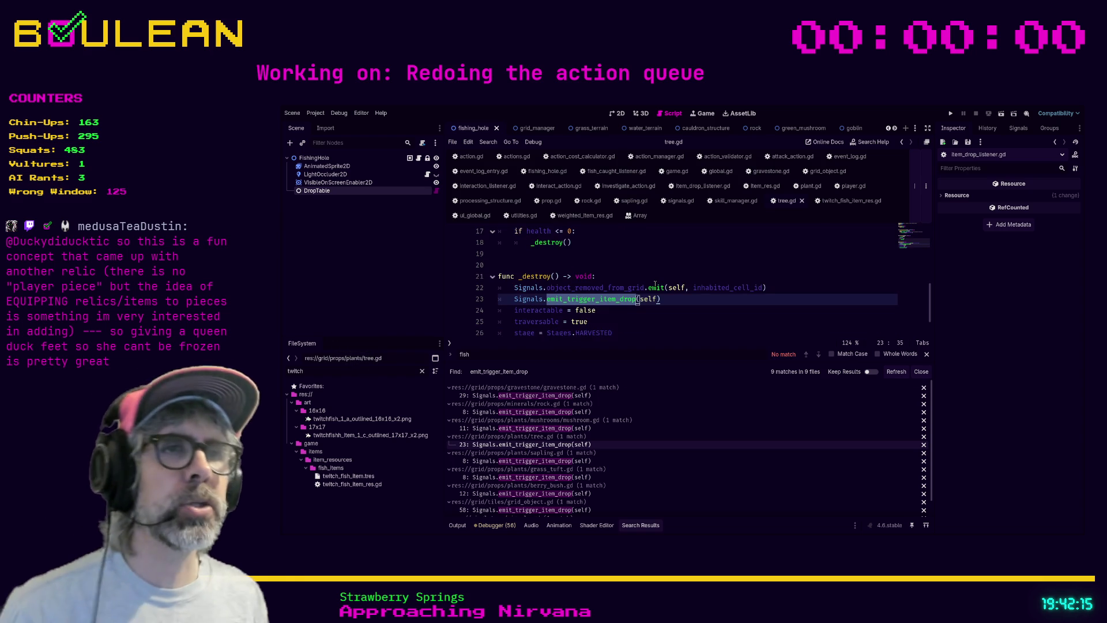
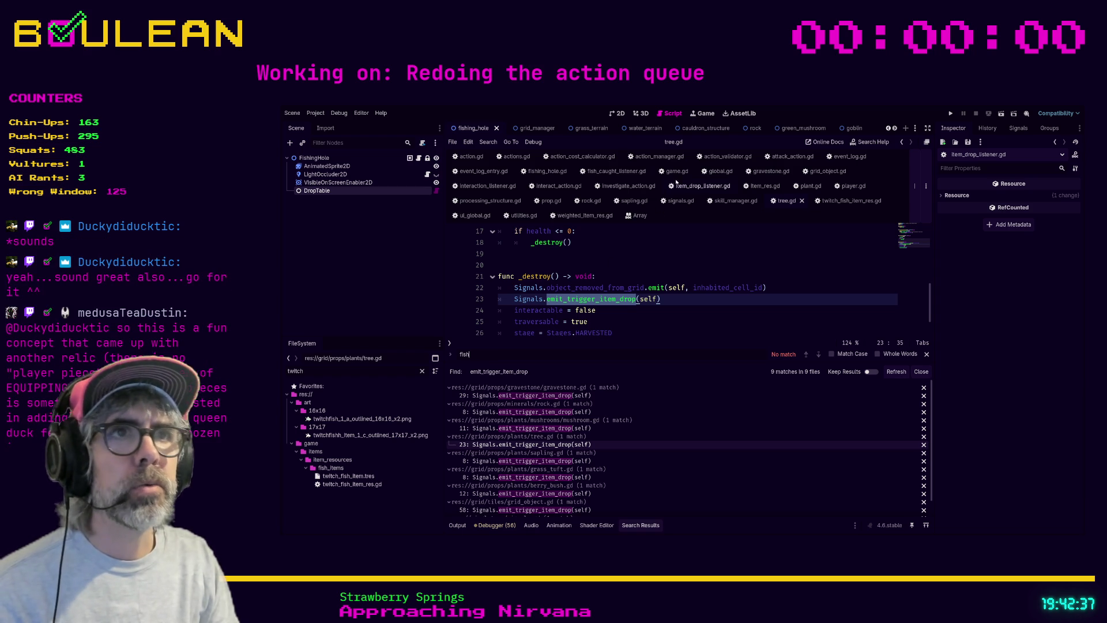
Step: In fishing_hole.gd, add Signals.emit_trigger_item_drop(self) above the fish-caught emit line
{"action": "left_click", "coordinate": [547, 171]}
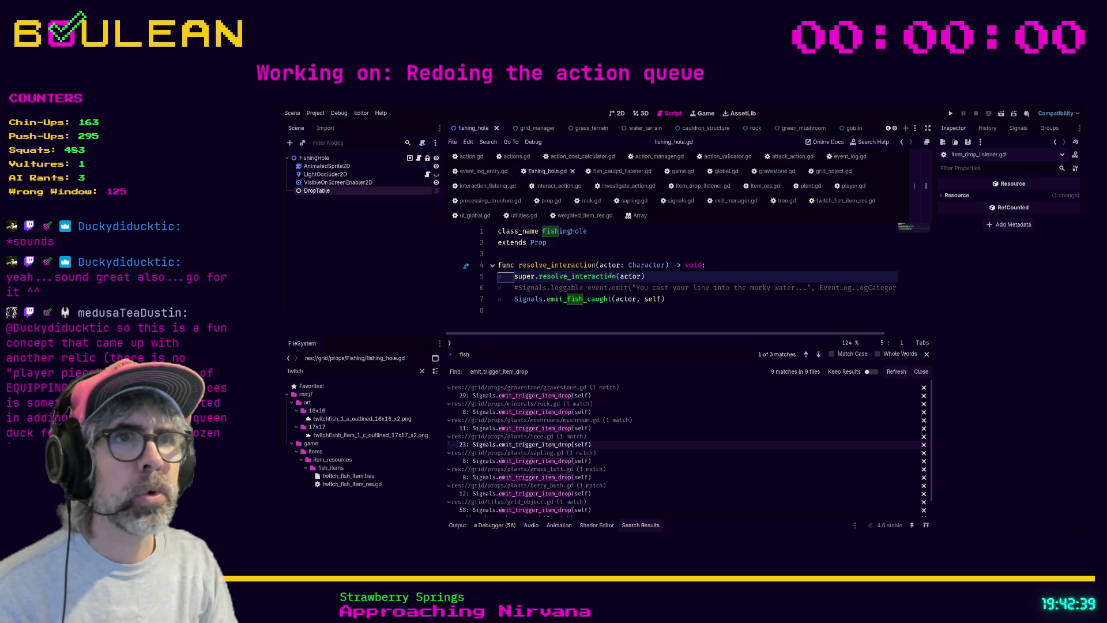
{"action": "left_click", "coordinate": [615, 309]}
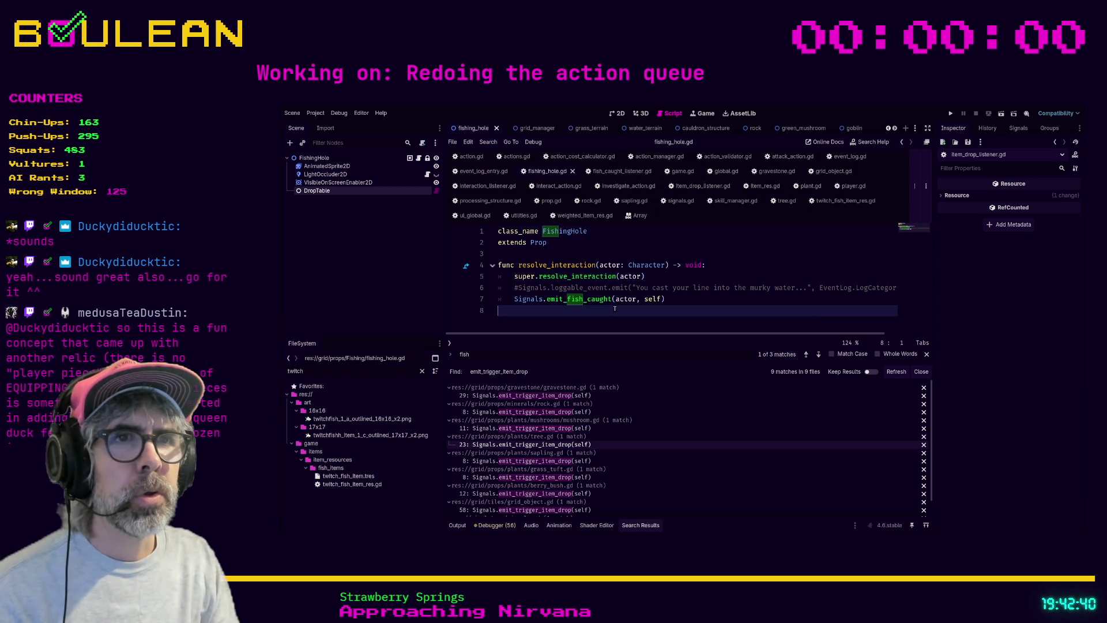
{"action": "left_click", "coordinate": [511, 300]}
{"action": "key", "text": "Return"}
{"action": "key", "text": "Up"}
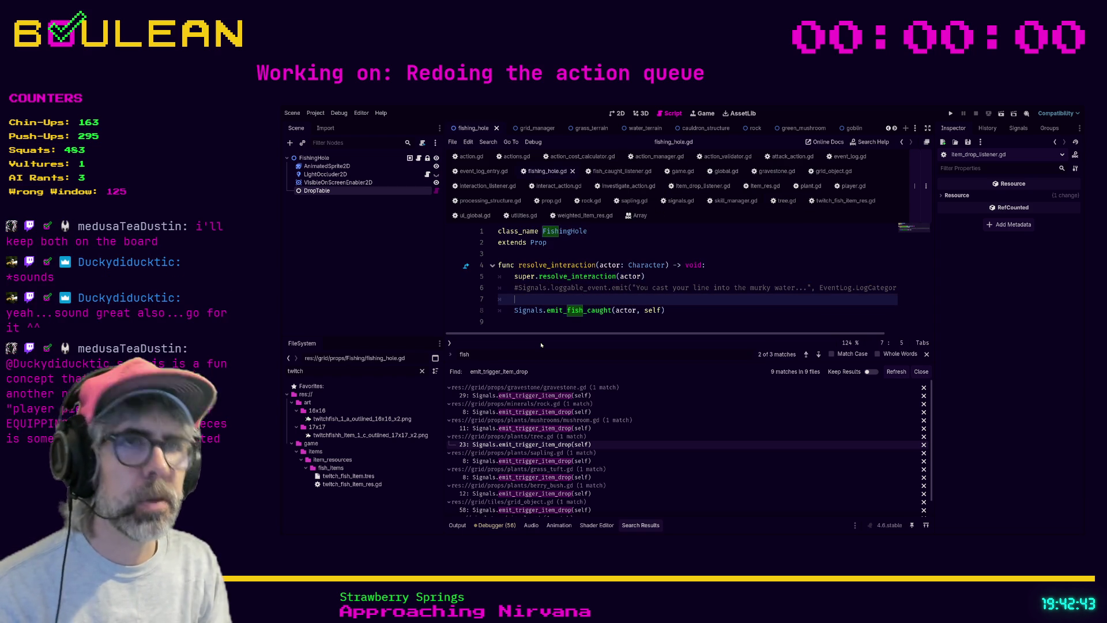
{"action": "type", "text": "Signals.emit"}
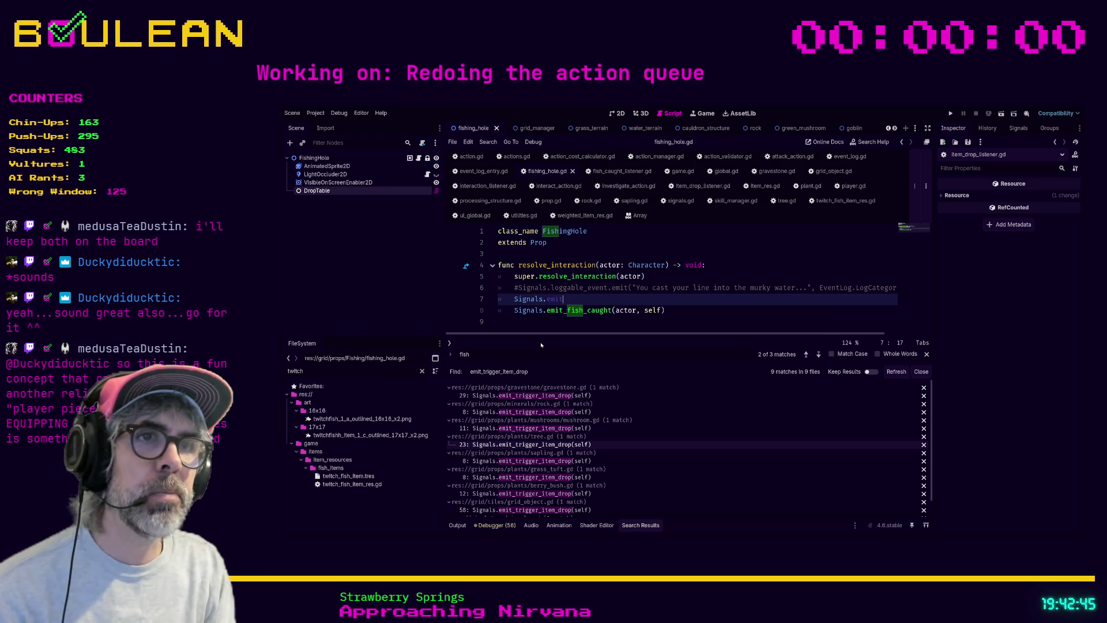
{"action": "type", "text": "_tri"}
{"action": "key", "text": "Return"}
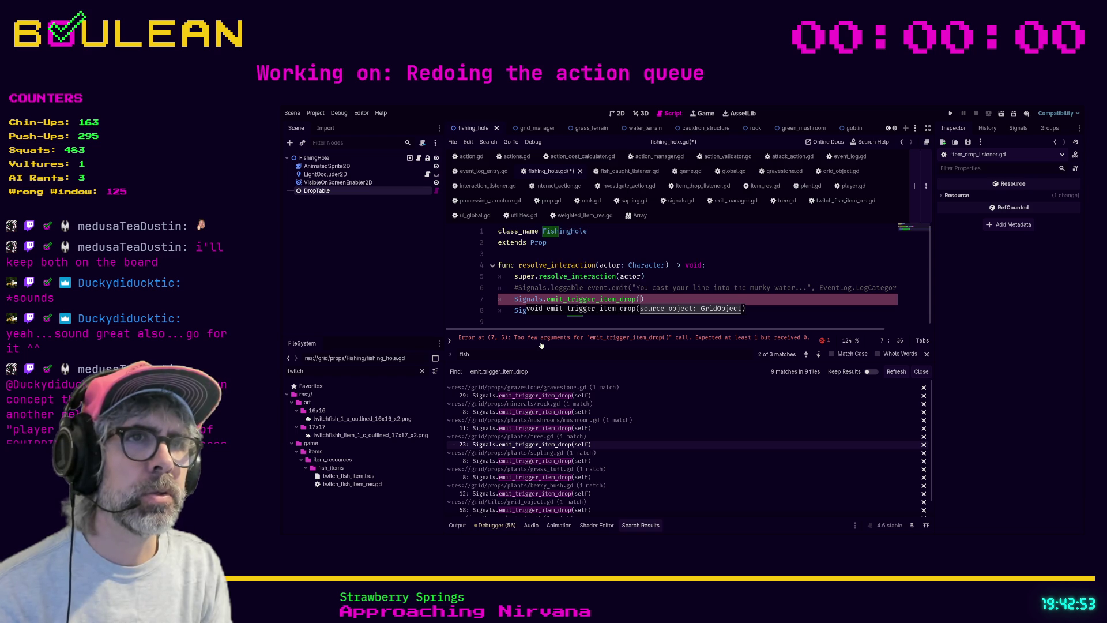
{"action": "type", "text": "self"}
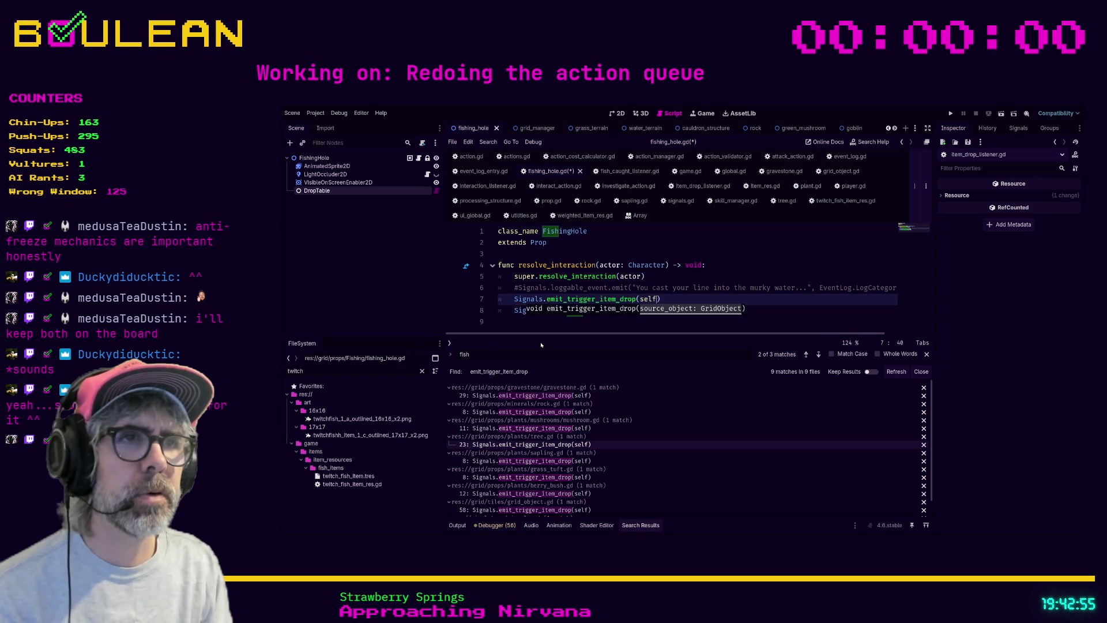
Step: Comment out the emit_fish_caught line, save the script, and run the game with F5
{"action": "left_click", "coordinate": [532, 314]}
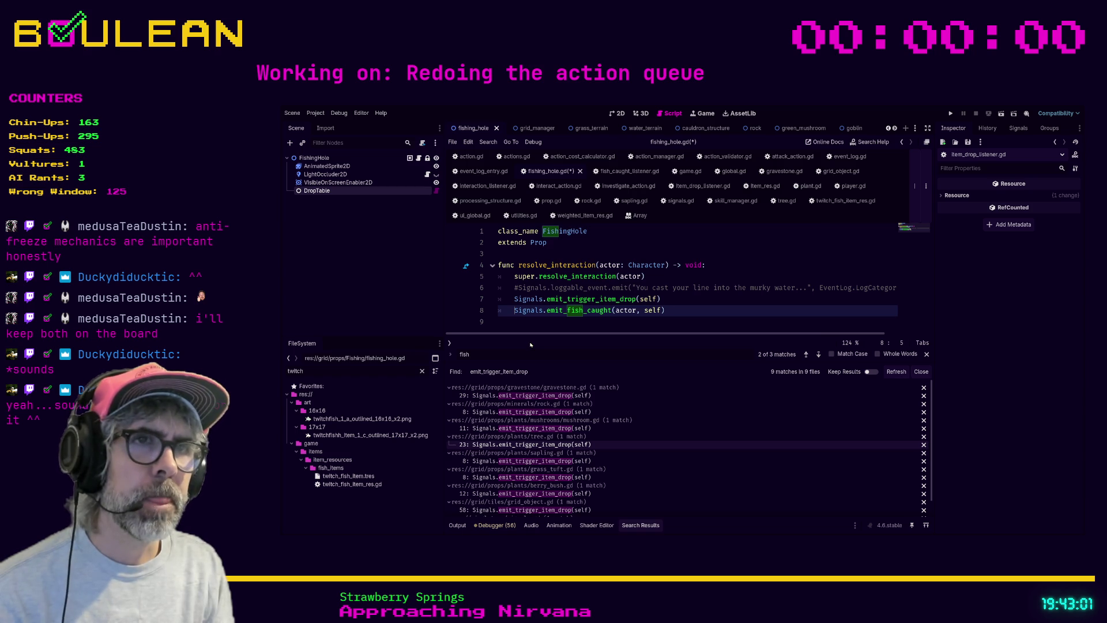
{"action": "type", "text": "#"}
{"action": "left_click", "coordinate": [710, 302]}
{"action": "key", "text": "ctrl+s"}
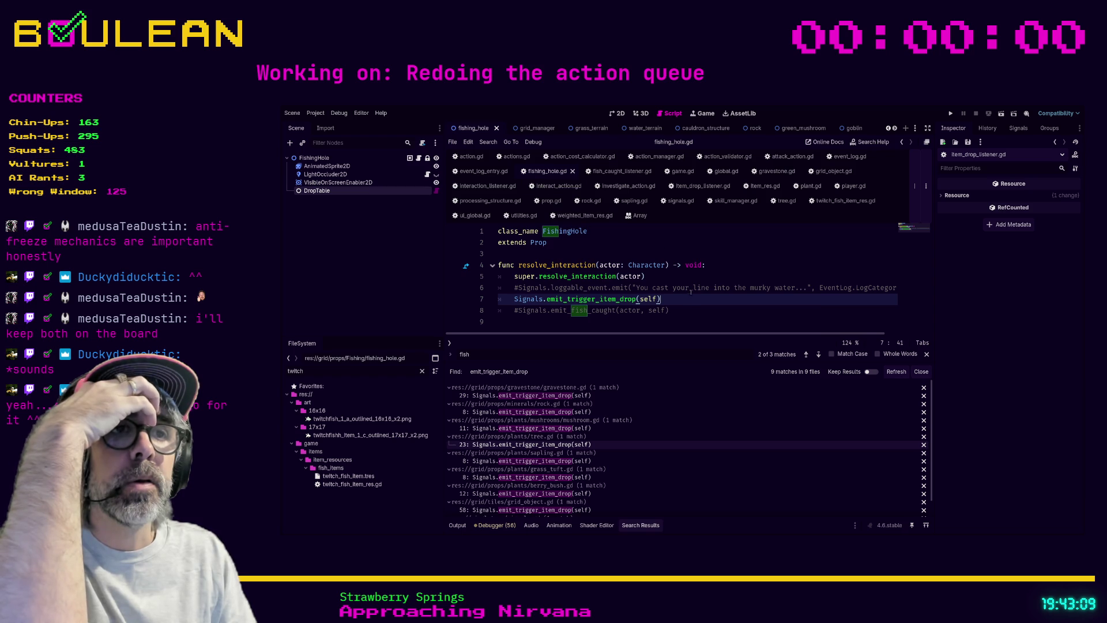
{"action": "key", "text": "F5"}
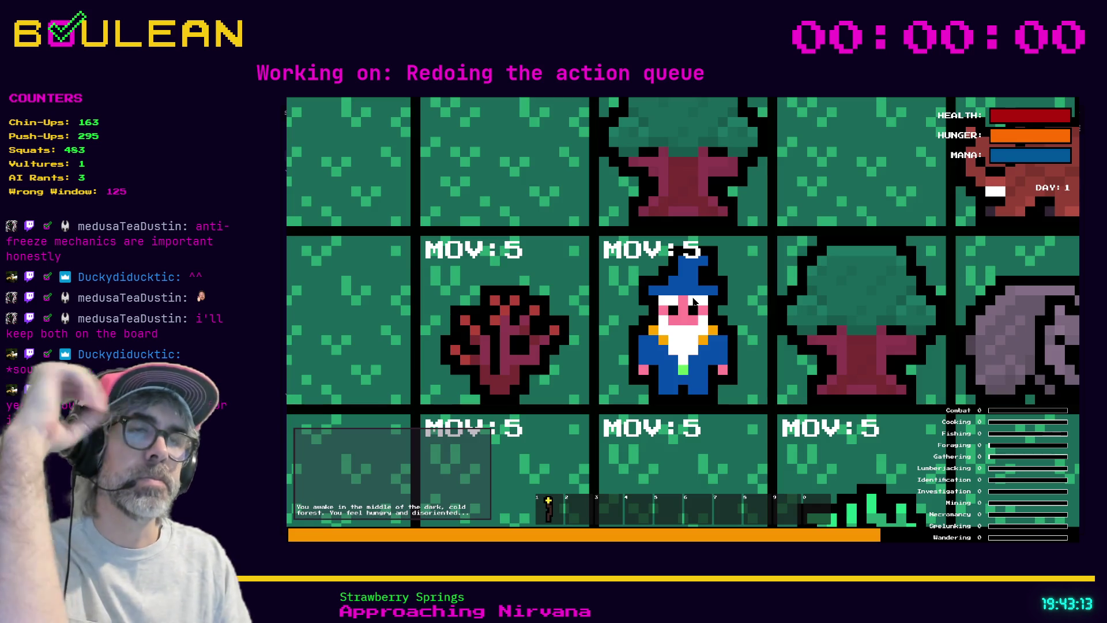
Step: Zoom out and walk the wizard up and left to the trees
{"action": "scroll", "coordinate": [719, 300], "scroll_direction": "down", "scroll_amount": 3}
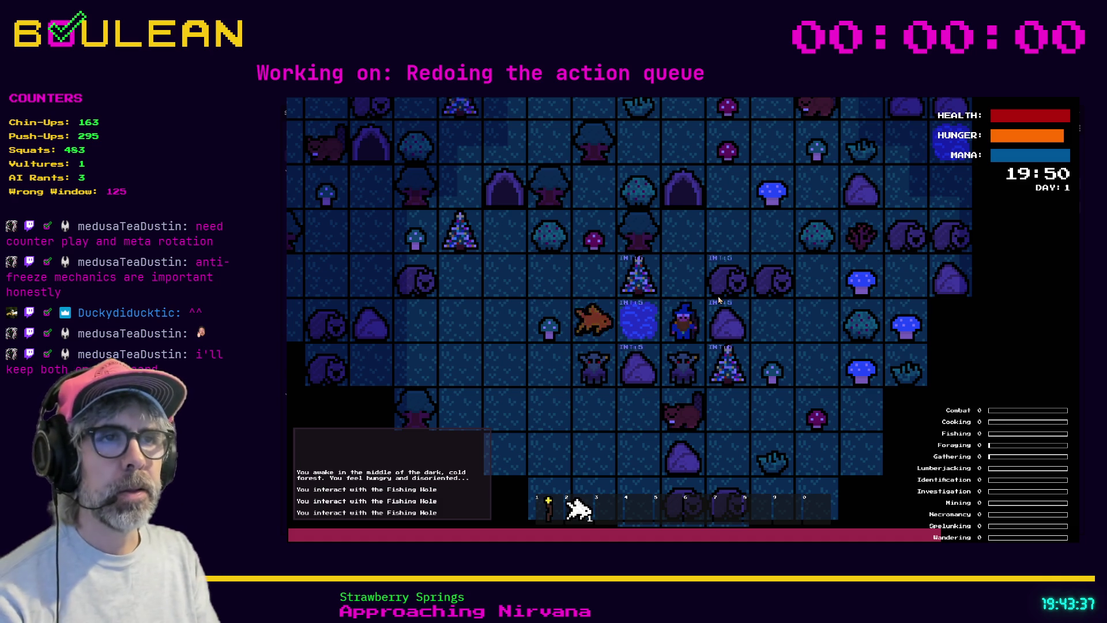
{"action": "key", "text": "Up"}
{"action": "key", "text": "Up"}
{"action": "key", "text": "Up"}
{"action": "key", "text": "Right"}
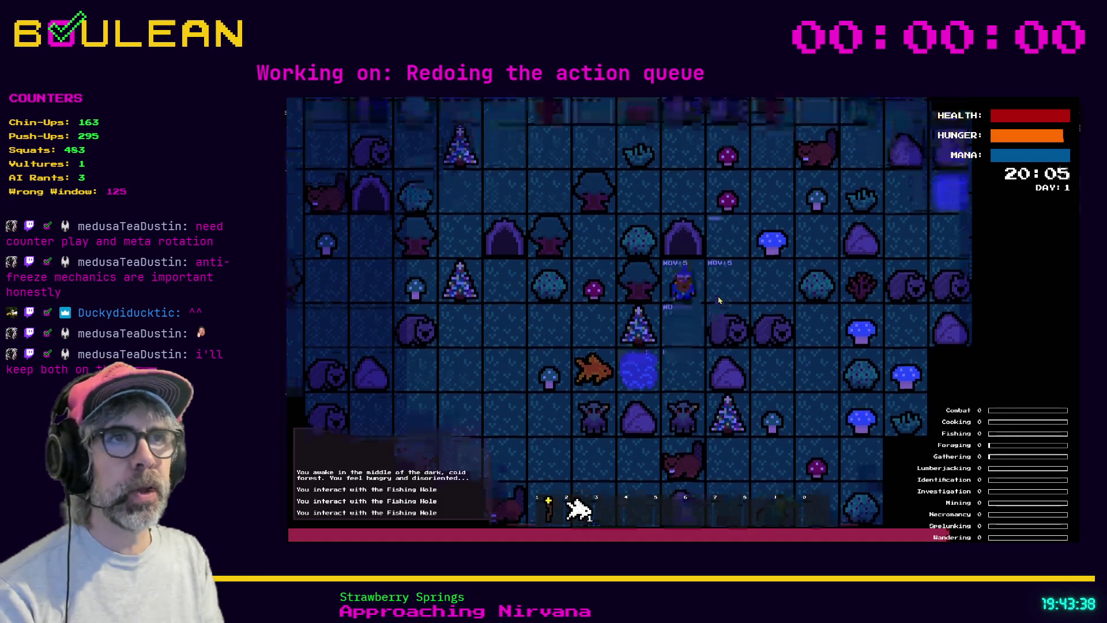
{"action": "key", "text": "Up"}
{"action": "key", "text": "Left"}
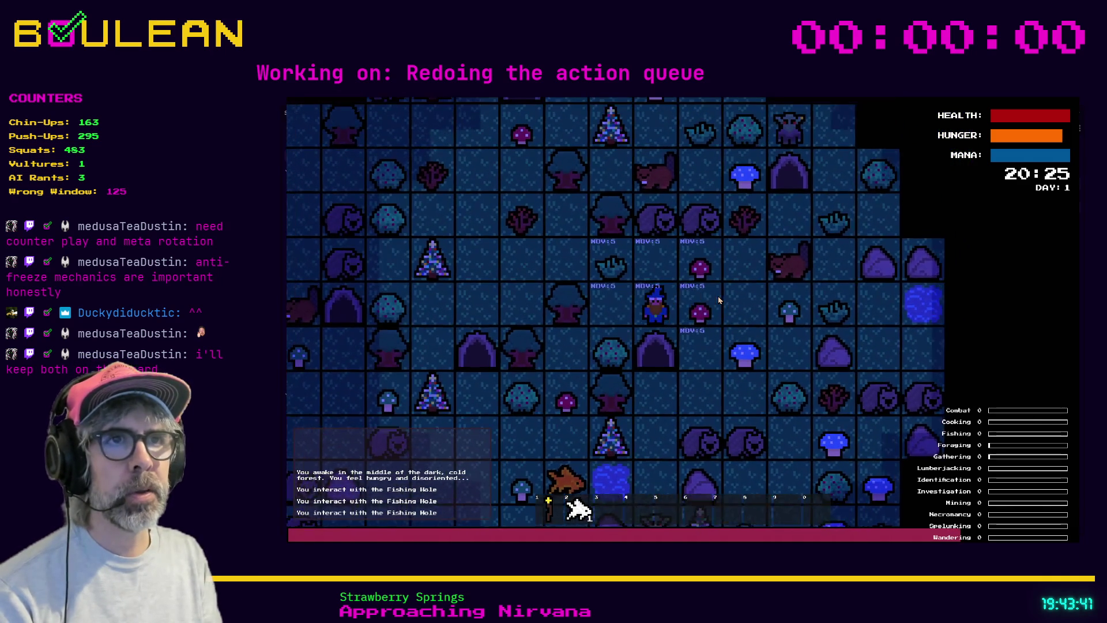
{"action": "key", "text": "Up"}
{"action": "key", "text": "Left"}
{"action": "key", "text": "Left"}
{"action": "key", "text": "Left"}
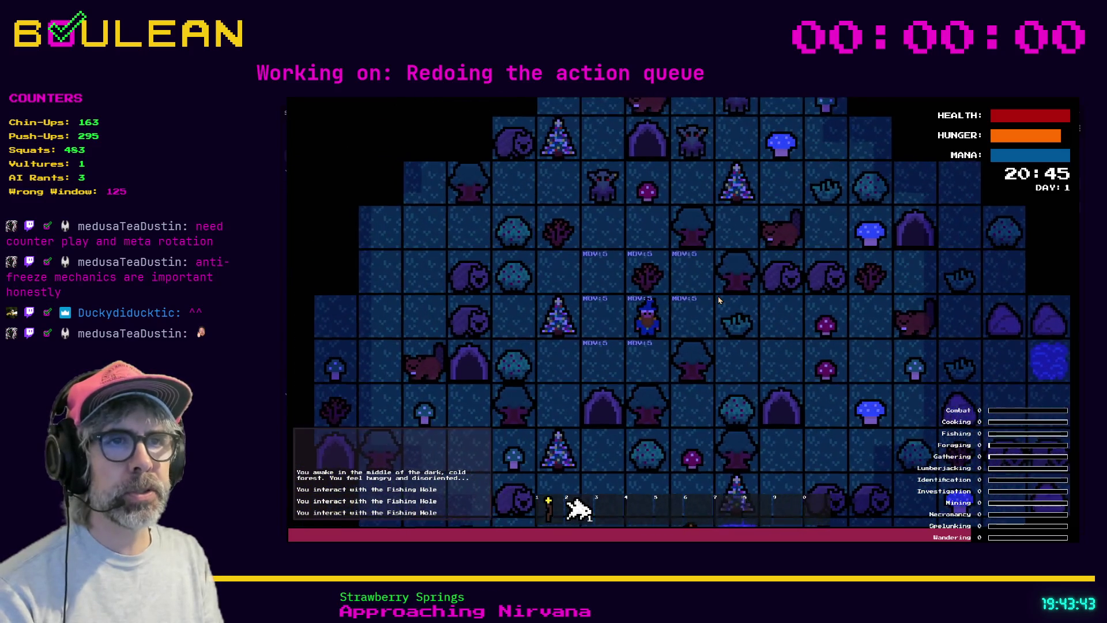
{"action": "key", "text": "Down"}
{"action": "key", "text": "Left"}
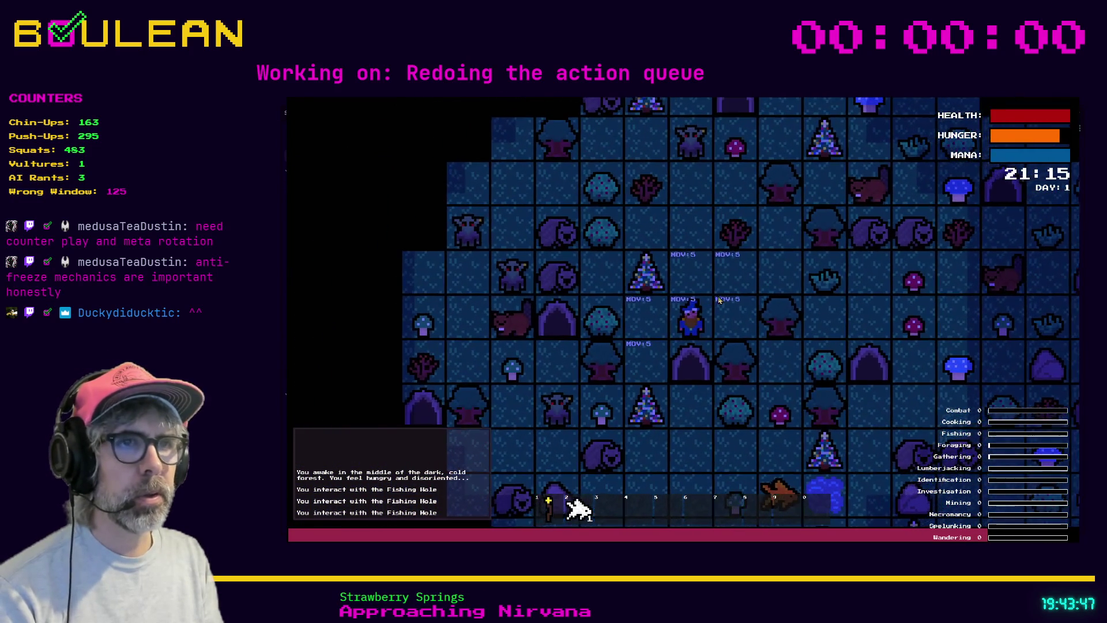
Step: Chop the tree until it drops a log, then step onto the log to collect it
{"action": "key", "text": "Down"}
{"action": "key", "text": "Down"}
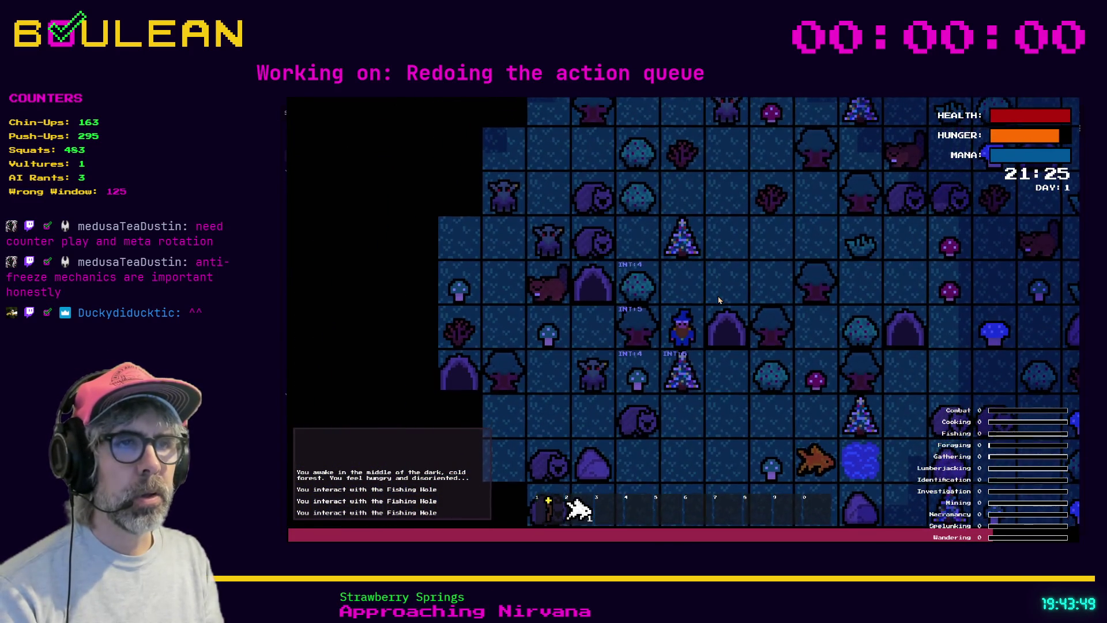
{"action": "key", "text": "Down"}
{"action": "key", "text": "Down"}
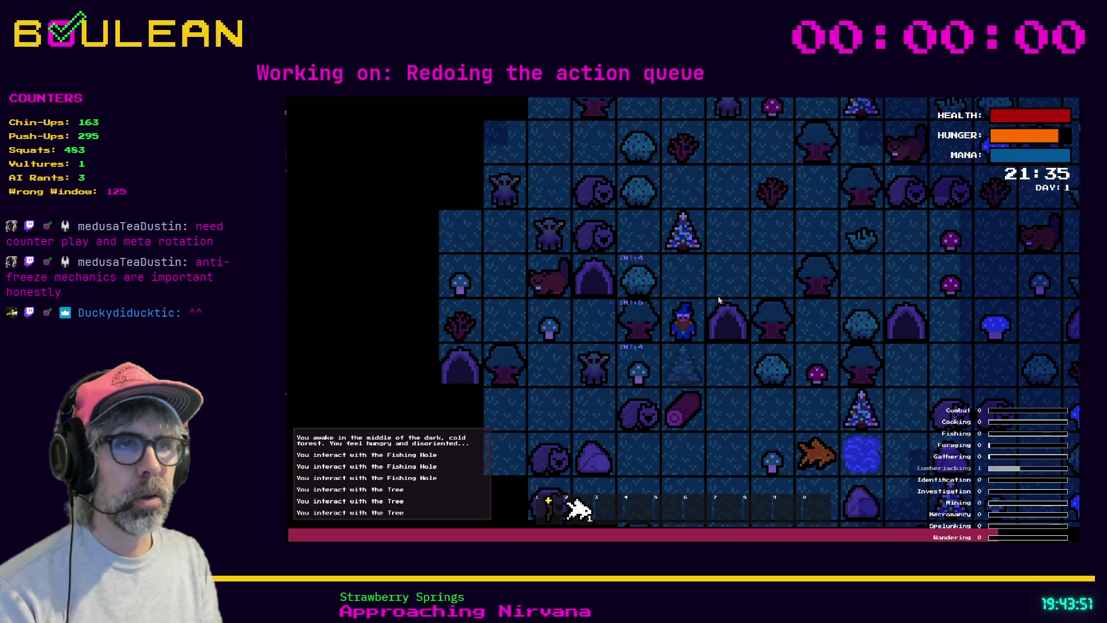
{"action": "key", "text": "Down"}
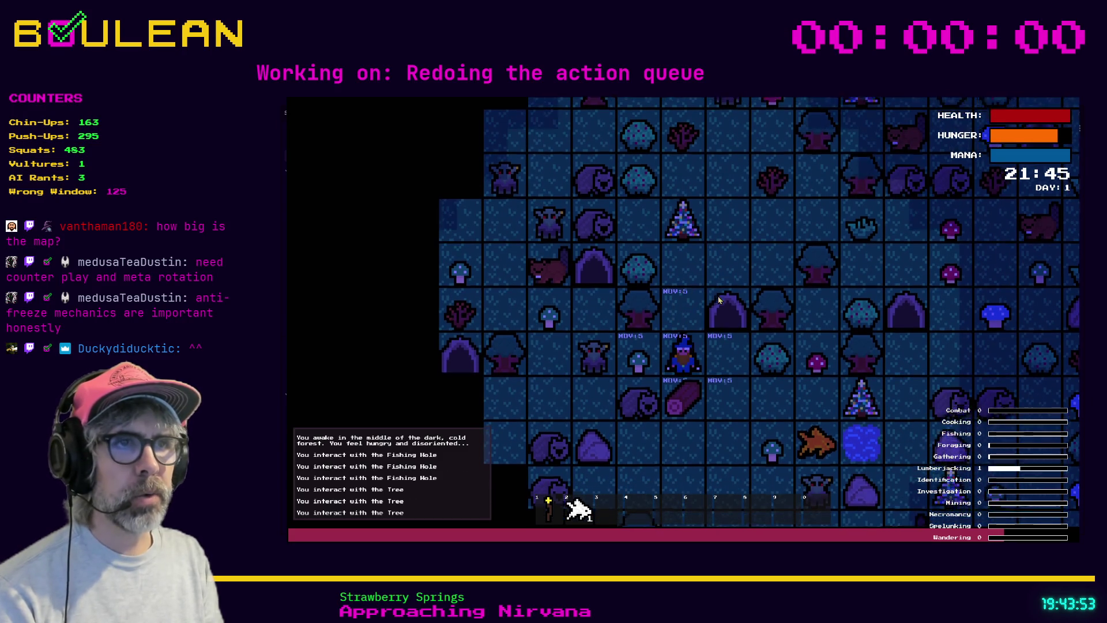
{"action": "key", "text": "Down"}
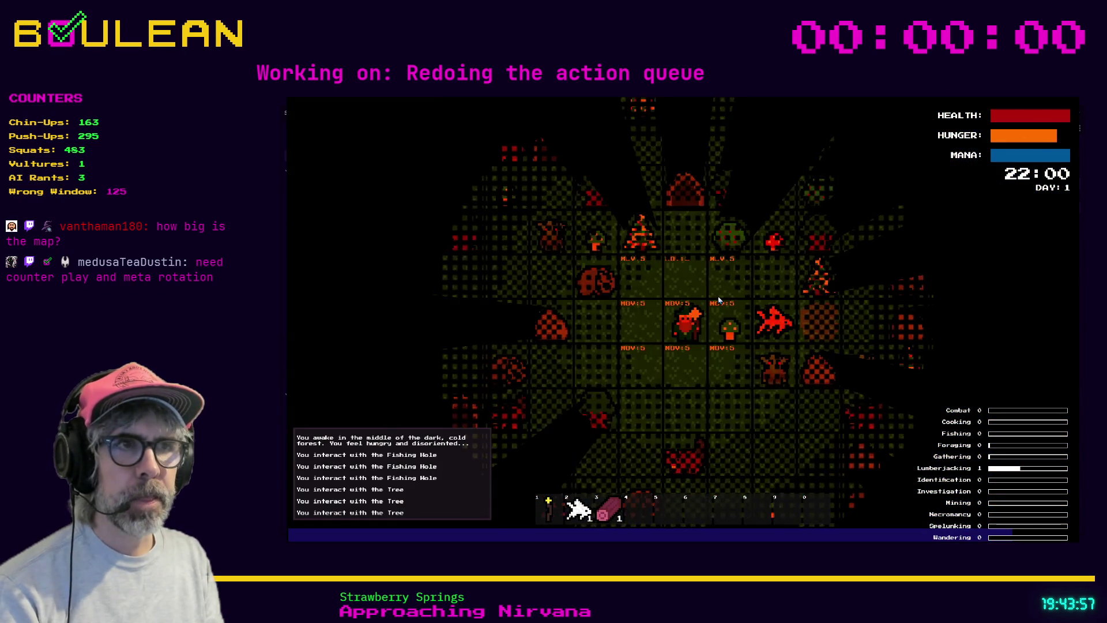
Step: Step onto the dropped fish to add it to the inventory, then stop the game with F8
{"action": "key", "text": "Right"}
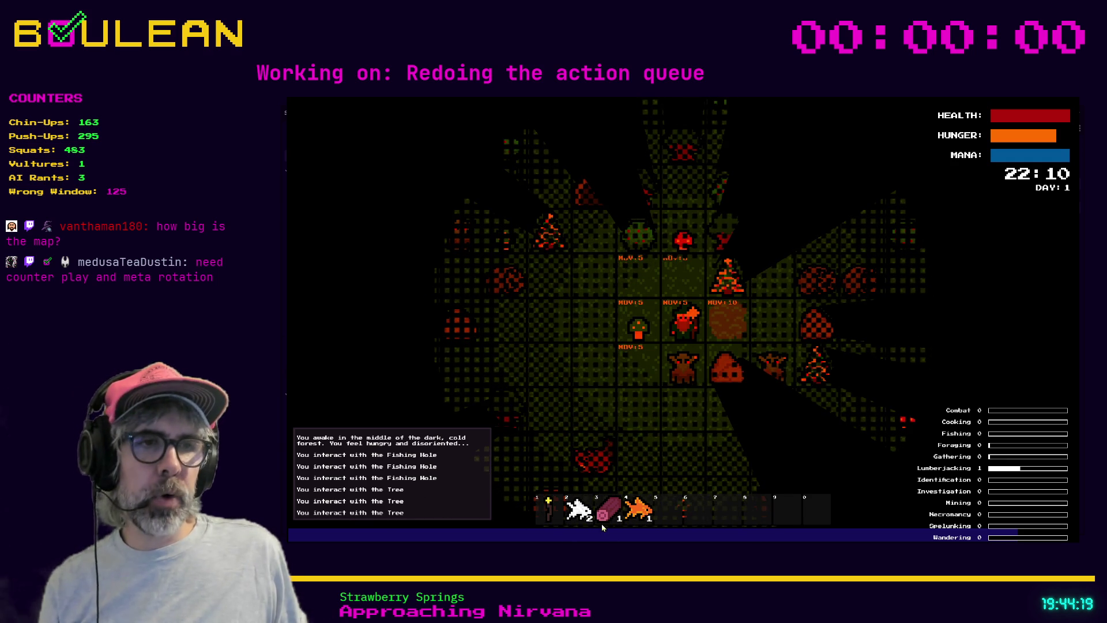
{"action": "key", "text": "F8"}
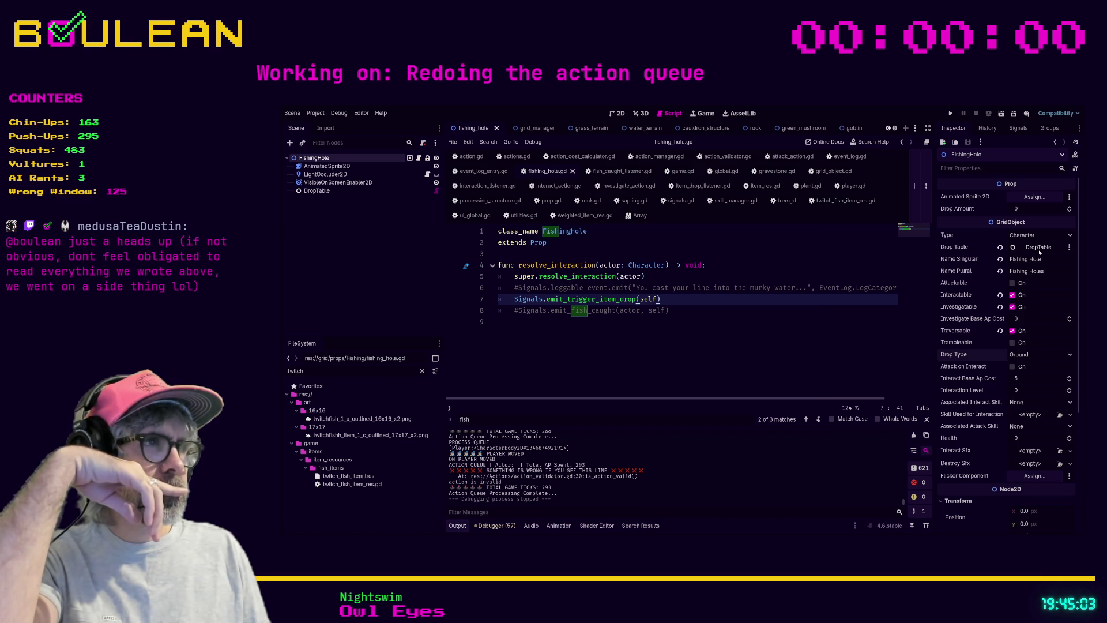
Step: Inspect the DropTable's first Weighted Item List entry, then filter for the sapling and open sapling.tscn
{"action": "left_click", "coordinate": [369, 191]}
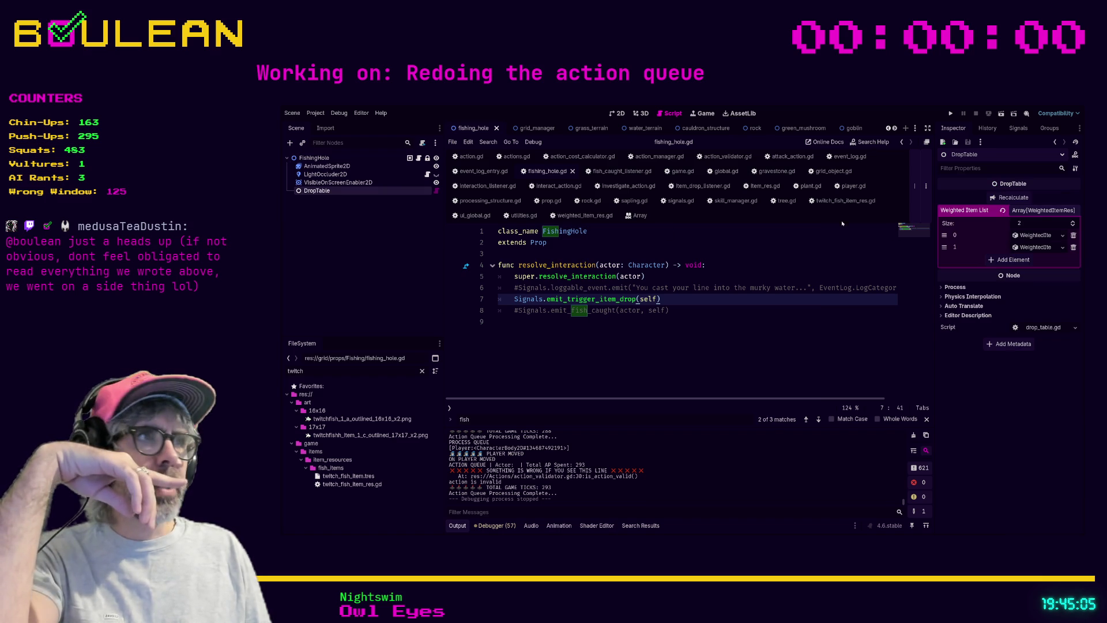
{"action": "left_click", "coordinate": [1024, 238]}
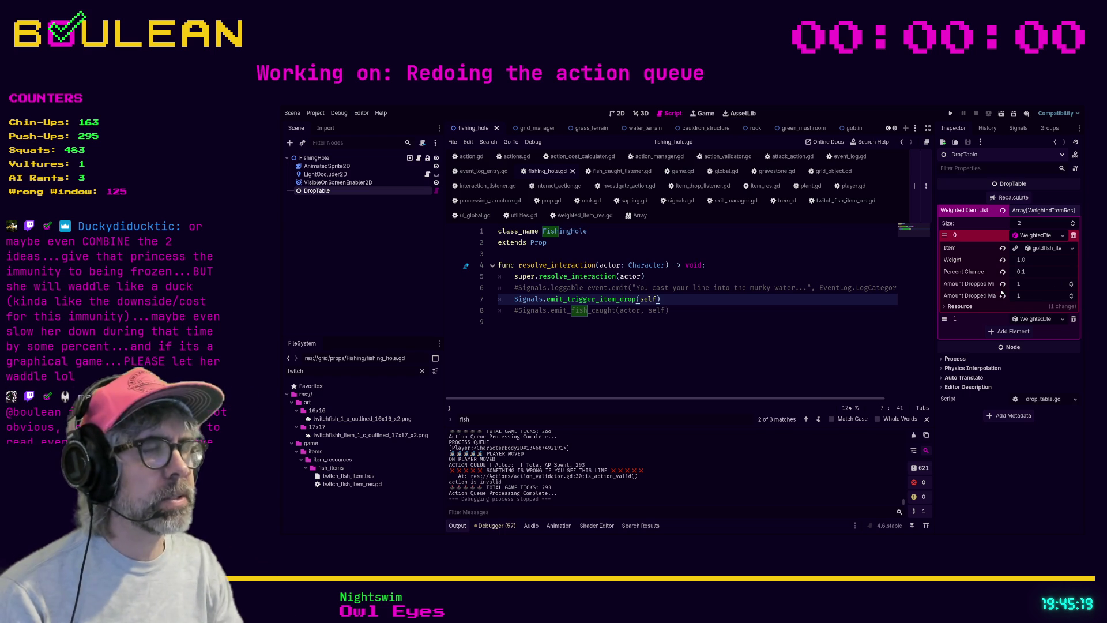
{"action": "left_click", "coordinate": [788, 323]}
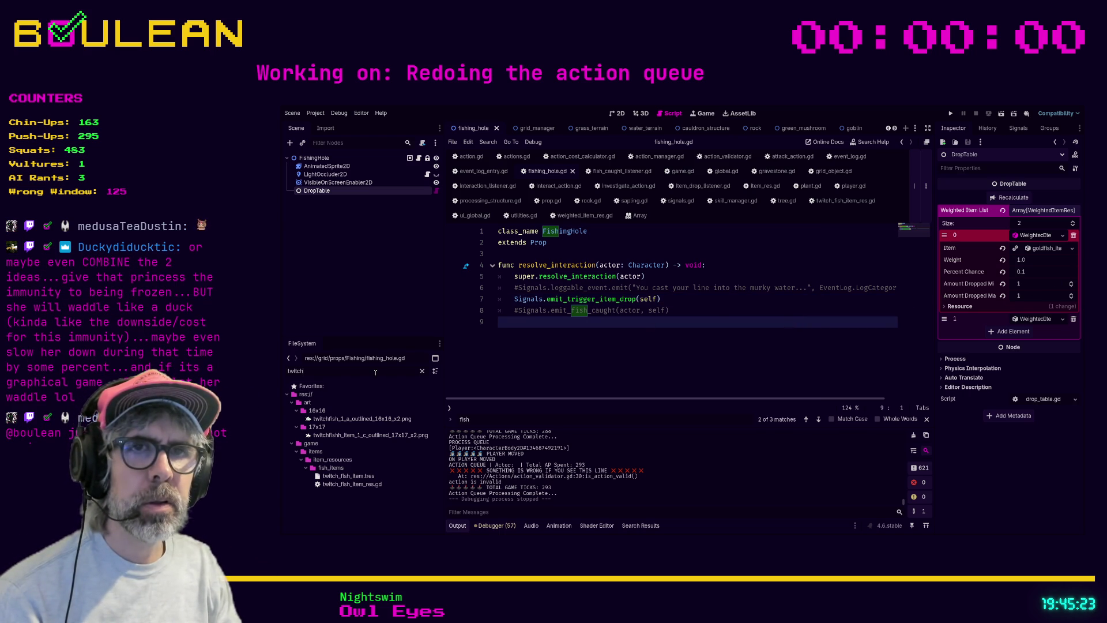
{"action": "type", "text": "berr"}
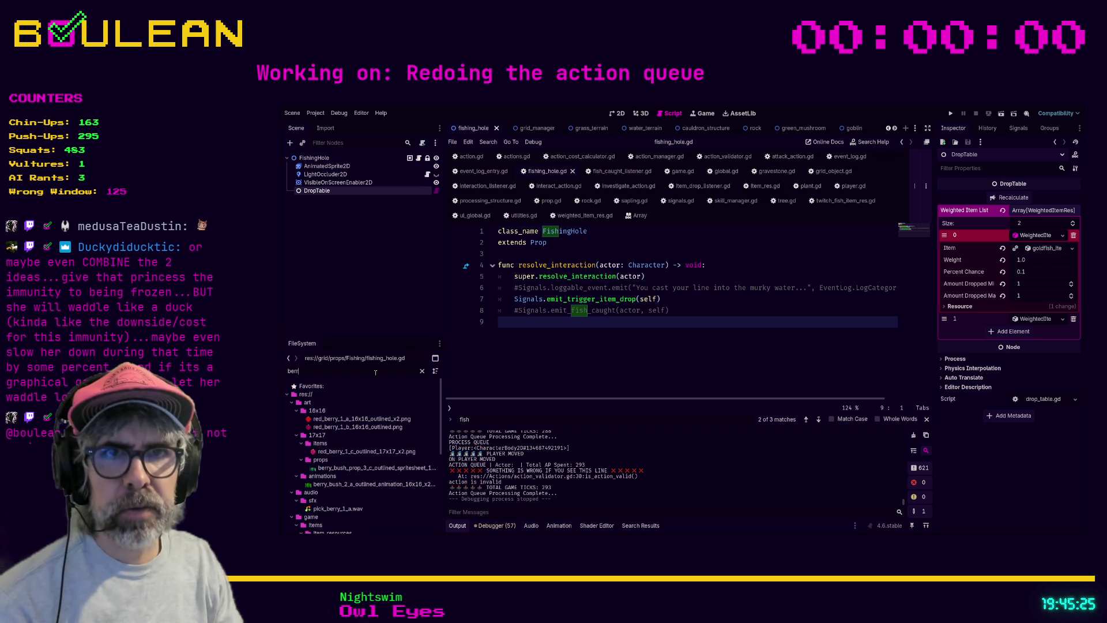
{"action": "type", "text": "sapling"}
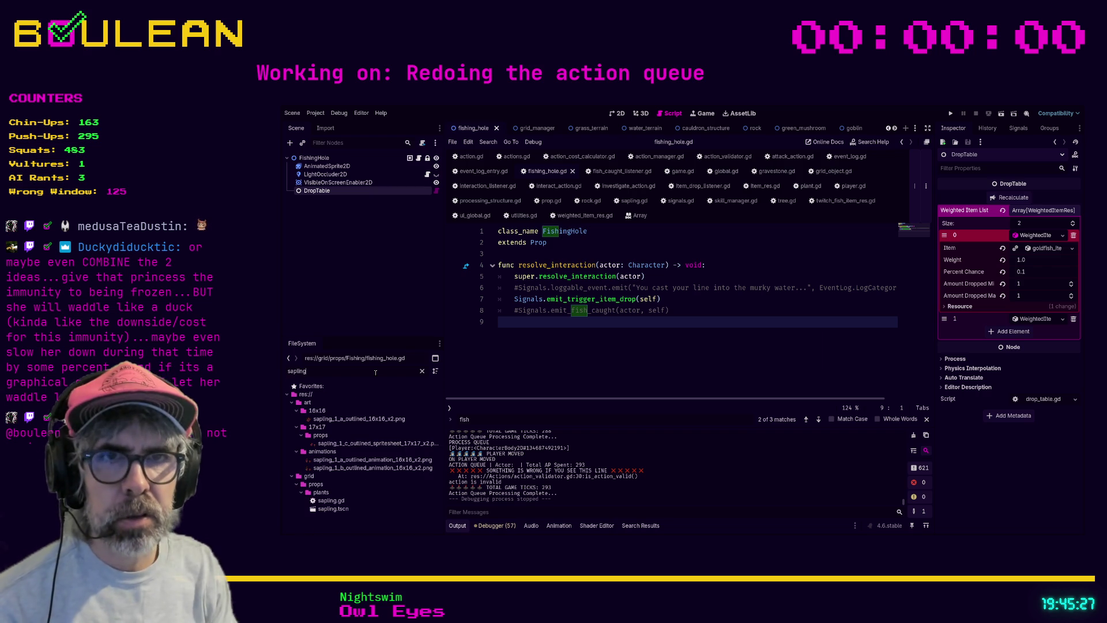
{"action": "double_click", "coordinate": [333, 509]}
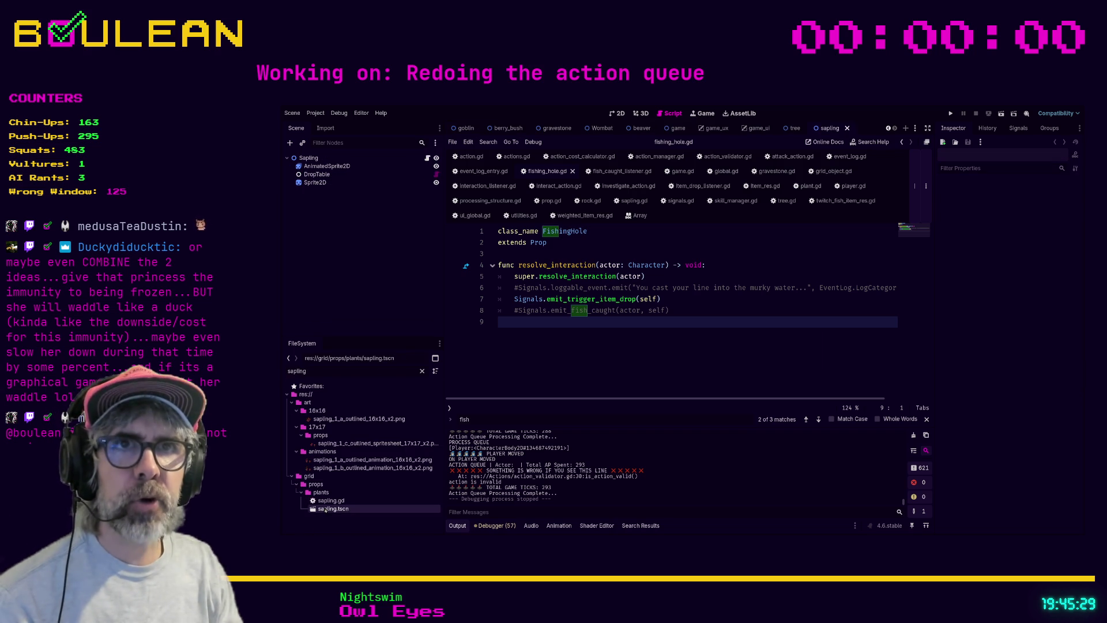
Step: Inspect the sapling, then filter FileSystem for 'fishing' and open fishing_hole.tscn
{"action": "left_click", "coordinate": [309, 158]}
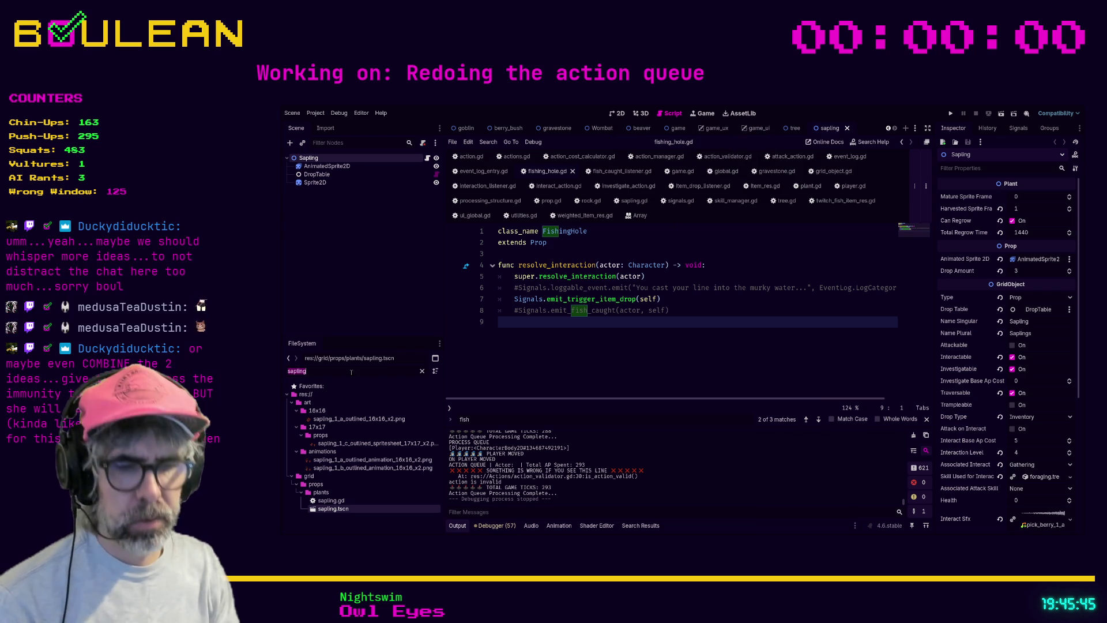
{"action": "key", "text": "ctrl+a"}
{"action": "type", "text": "fish"}
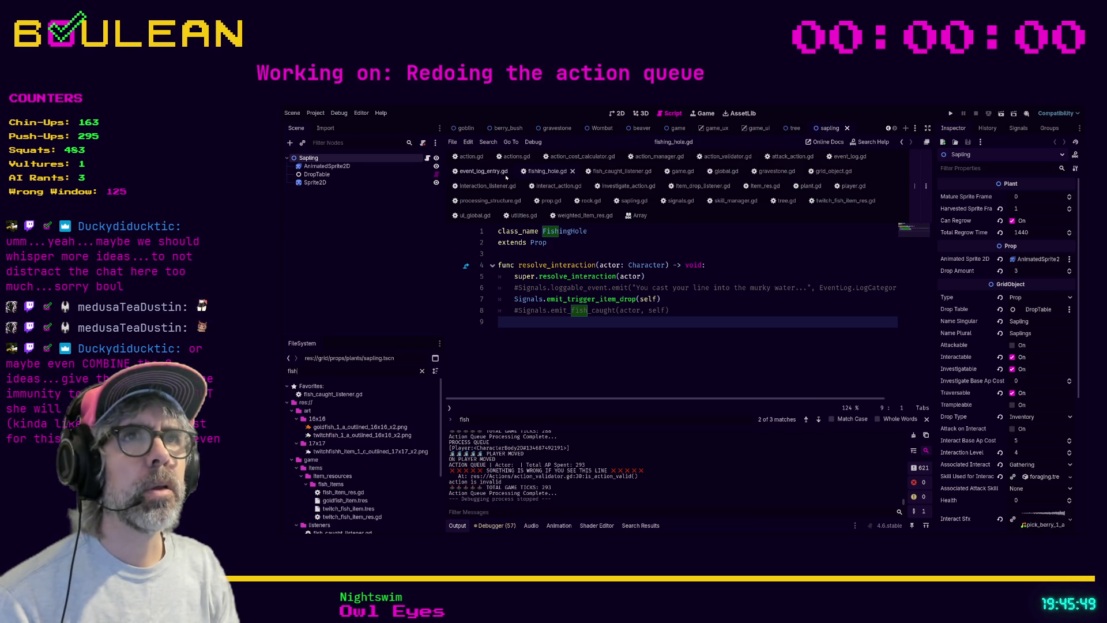
{"action": "type", "text": "ing"}
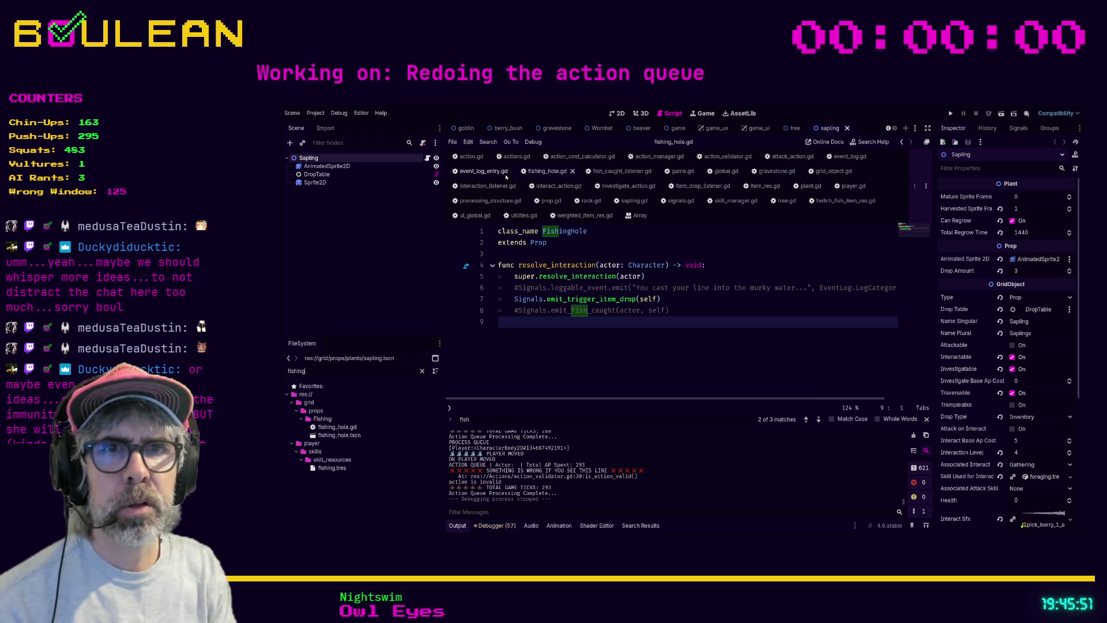
{"action": "double_click", "coordinate": [339, 435]}
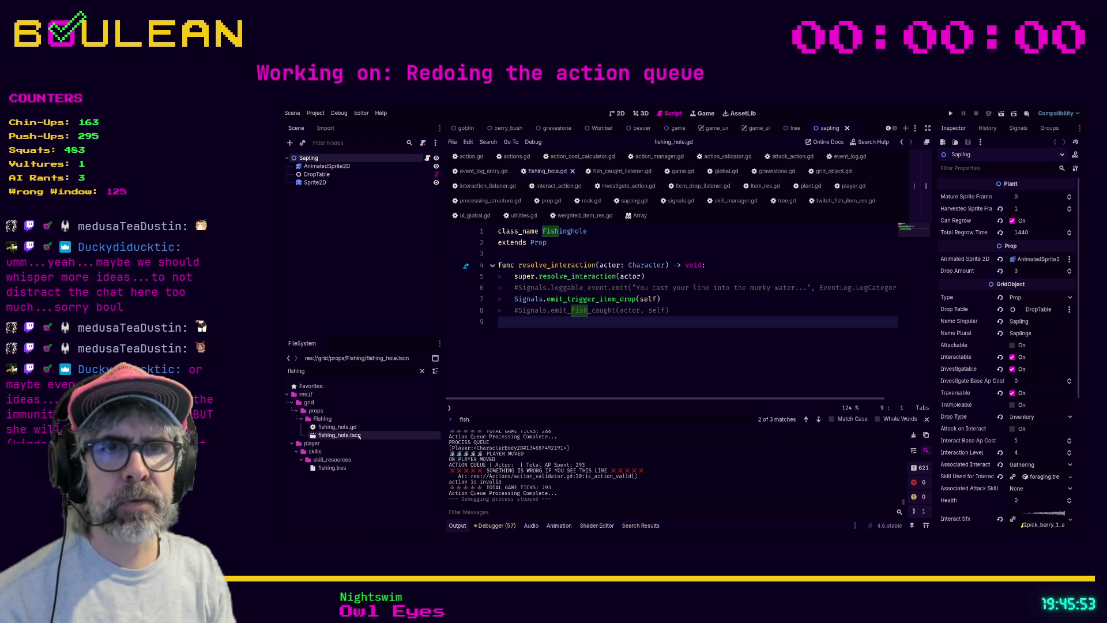
Step: Set the FishingHole root's Drop Type to Inventory and run the game with F5
{"action": "left_click", "coordinate": [314, 158]}
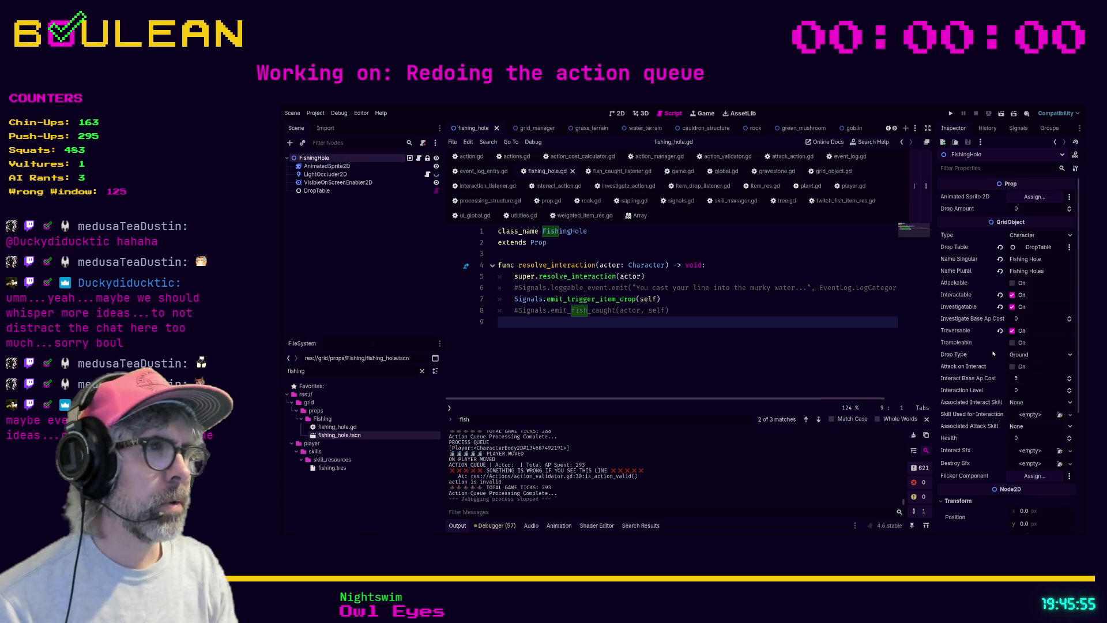
{"action": "left_click", "coordinate": [1026, 354]}
{"action": "left_click", "coordinate": [1024, 375]}
{"action": "left_click", "coordinate": [791, 287]}
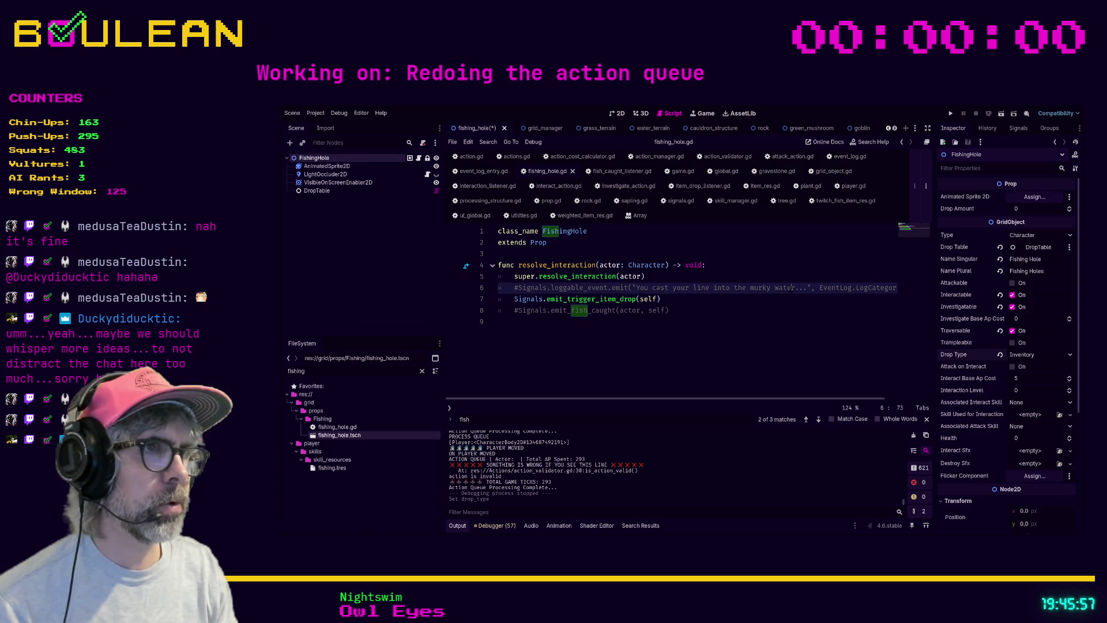
{"action": "key", "text": "F5"}
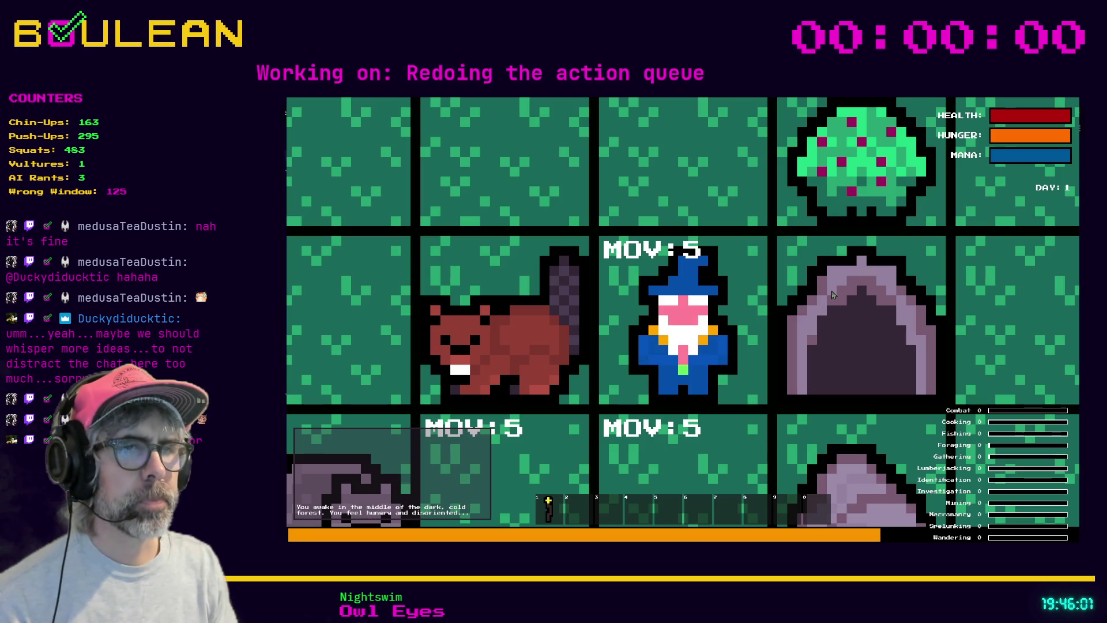
Step: Zoom out, walk into the Fishing Hole and fish five times into the hotbar, then stop the game
{"action": "scroll", "coordinate": [833, 296], "scroll_direction": "down", "scroll_amount": 3}
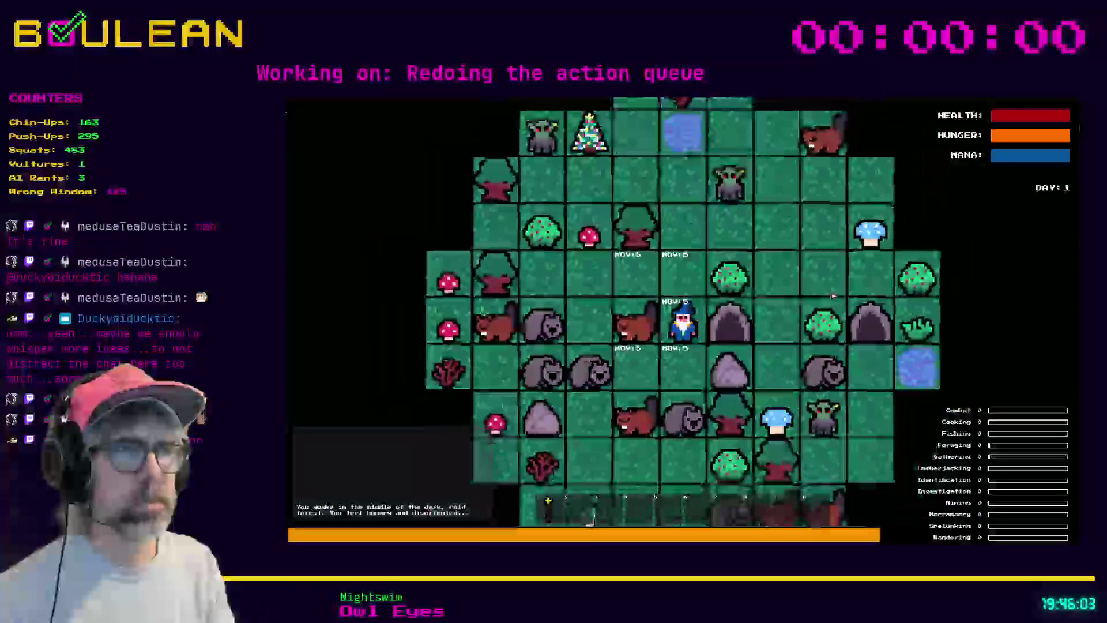
{"action": "key", "text": "Up"}
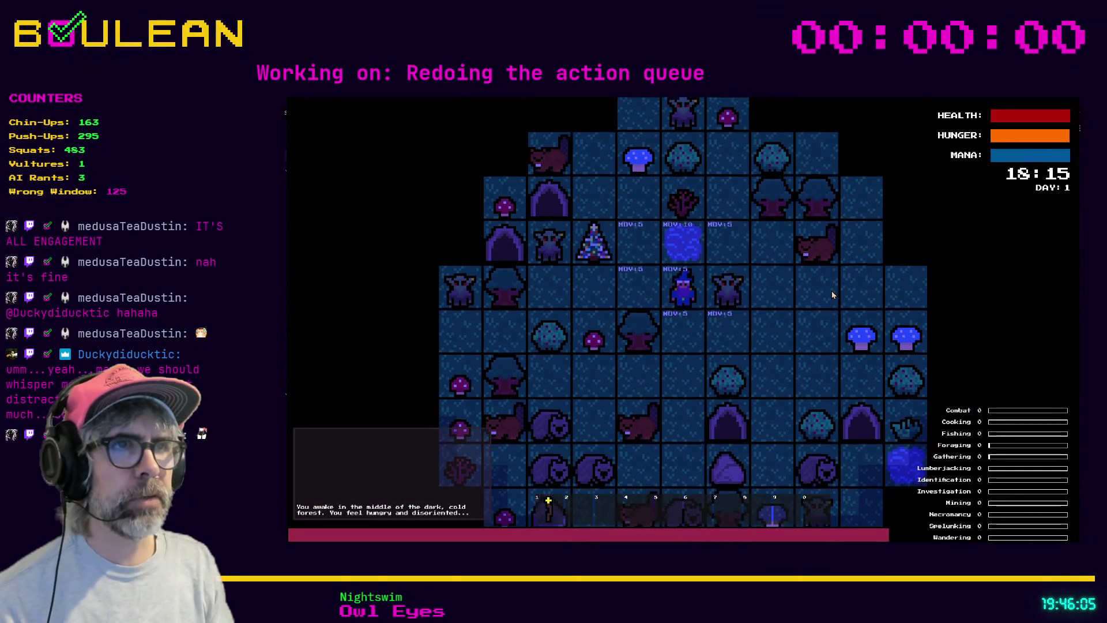
{"action": "key", "text": "Up"}
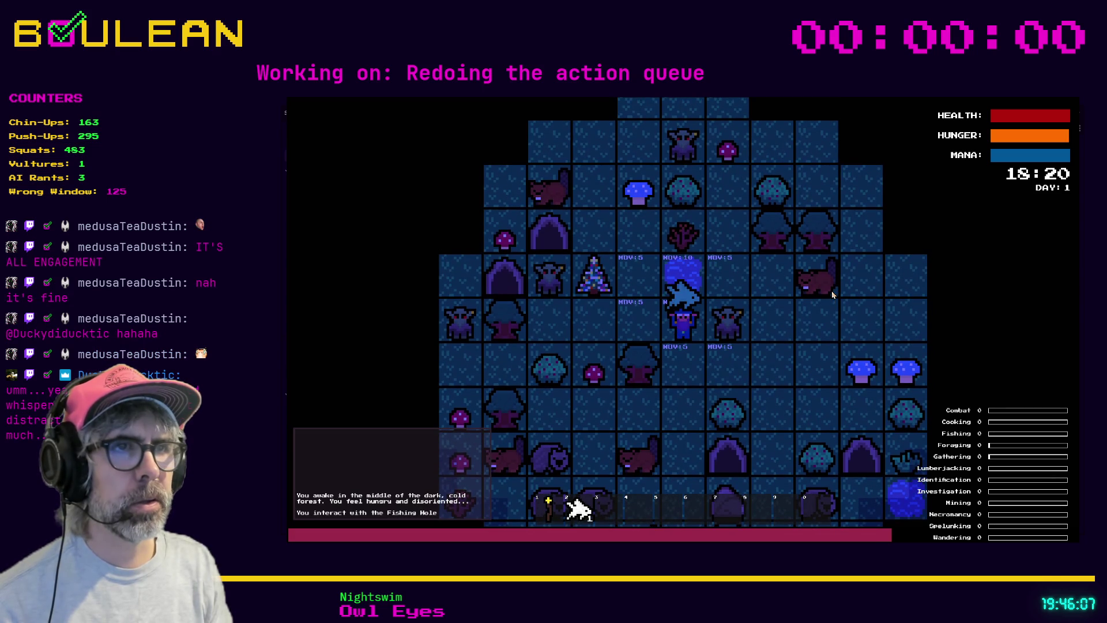
{"action": "key", "text": "Up"}
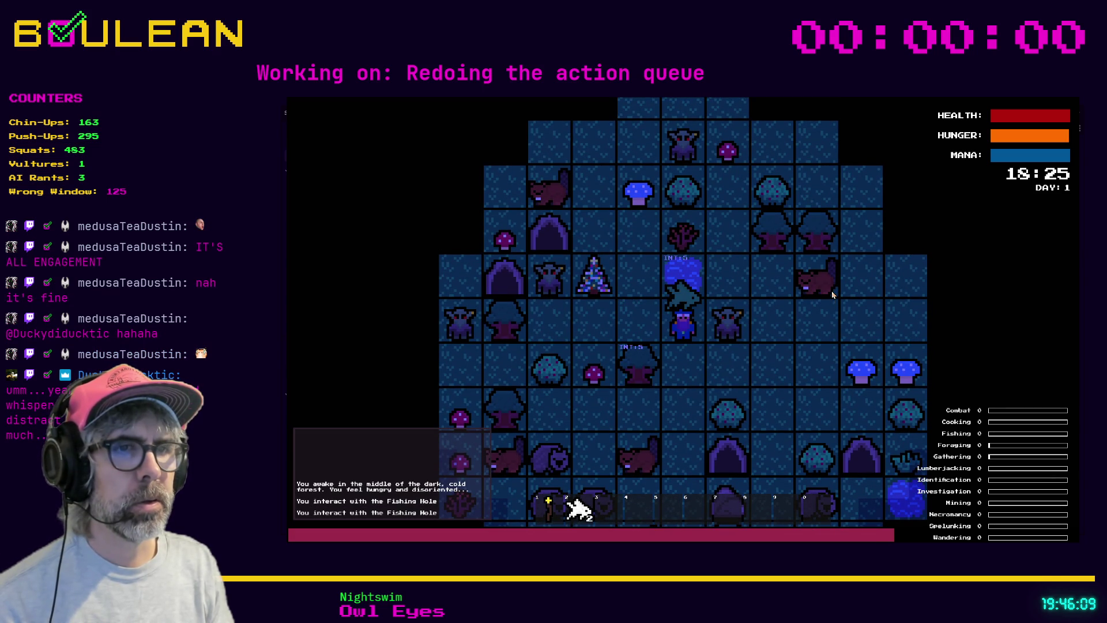
{"action": "key", "text": "Up"}
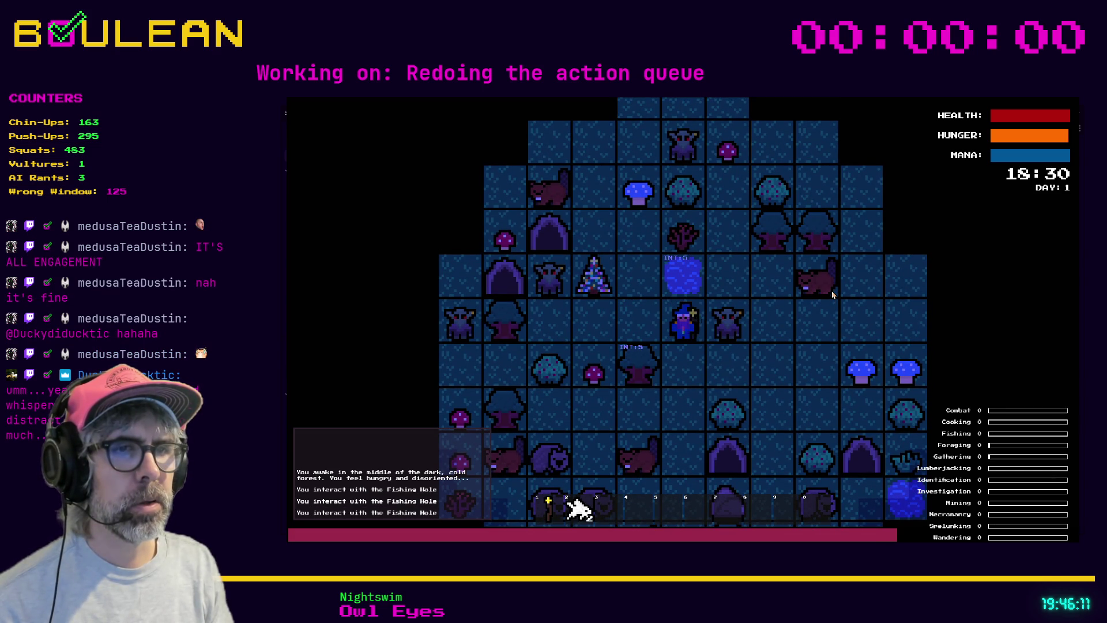
{"action": "key", "text": "Up"}
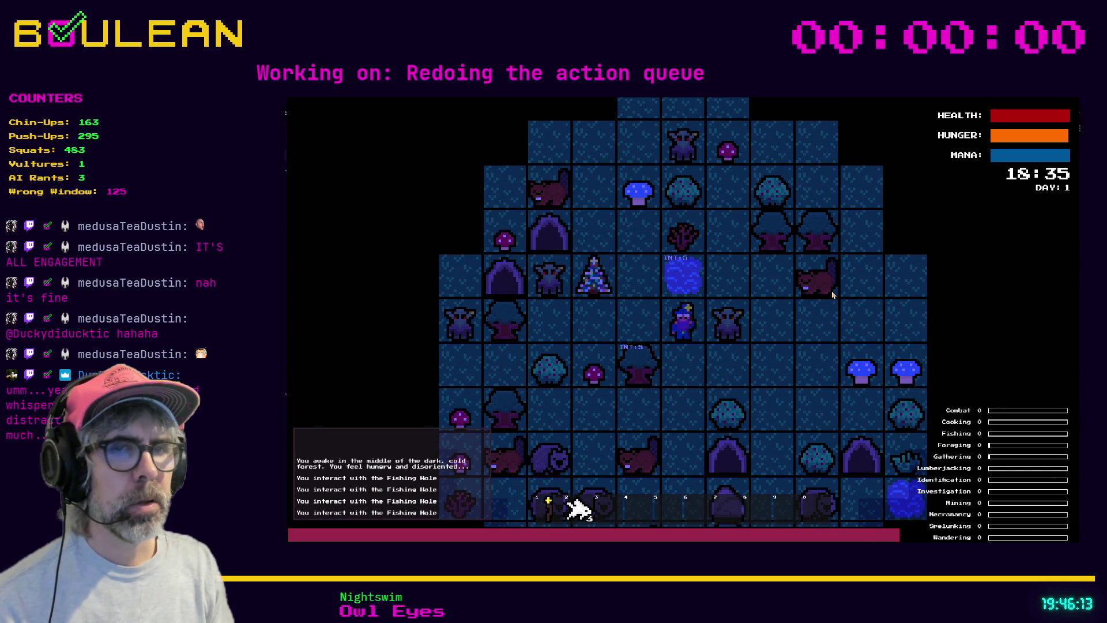
{"action": "key", "text": "Up"}
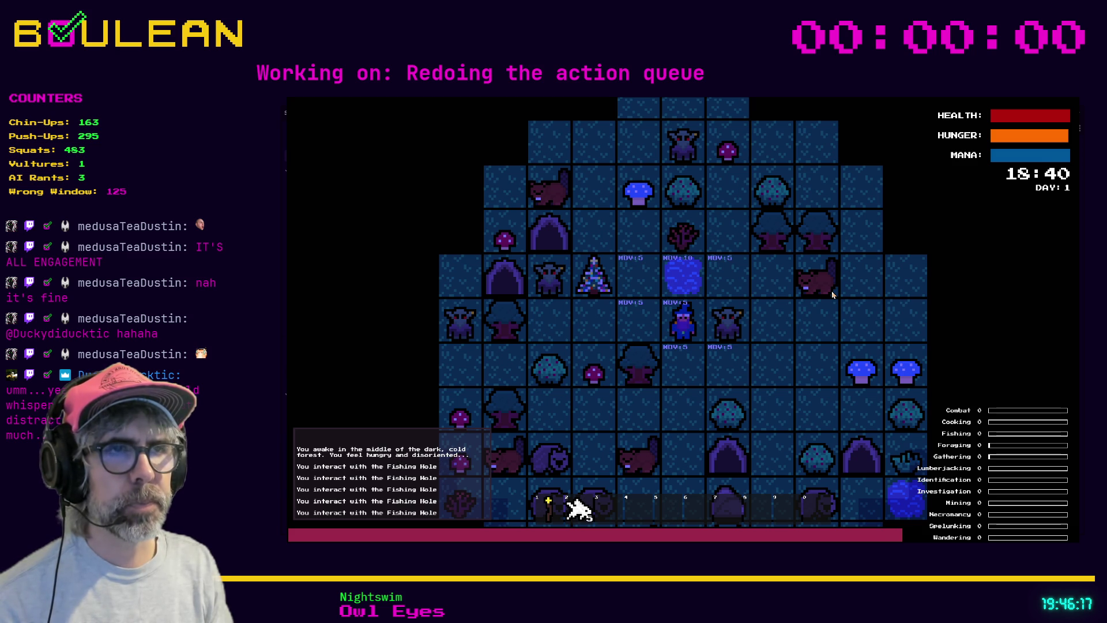
{"action": "key", "text": "F8"}
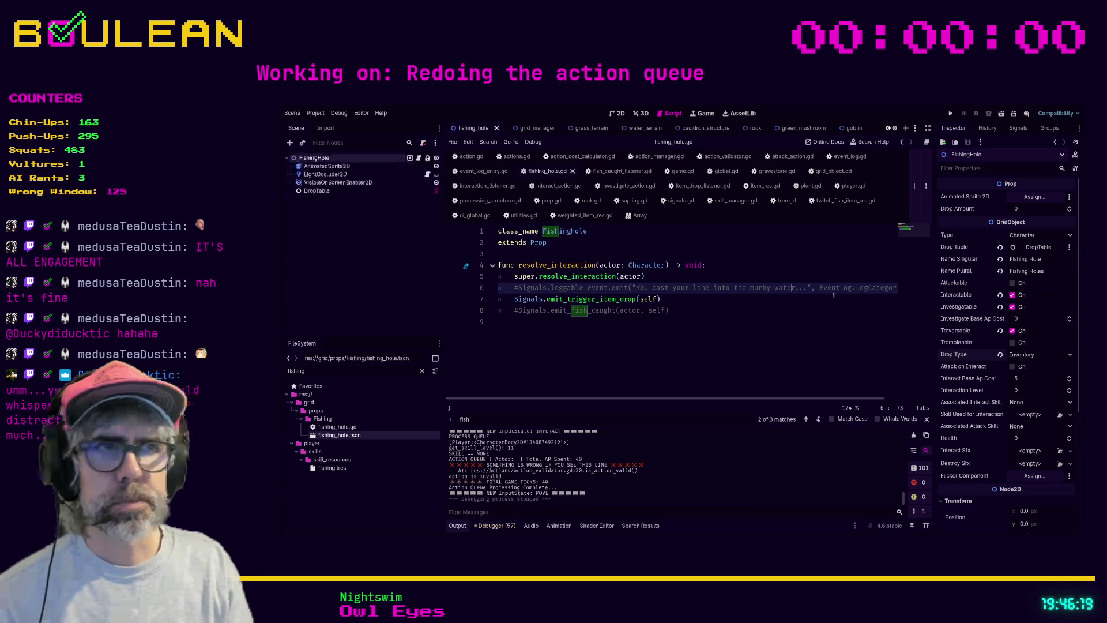
{"action": "left_click", "coordinate": [747, 321]}
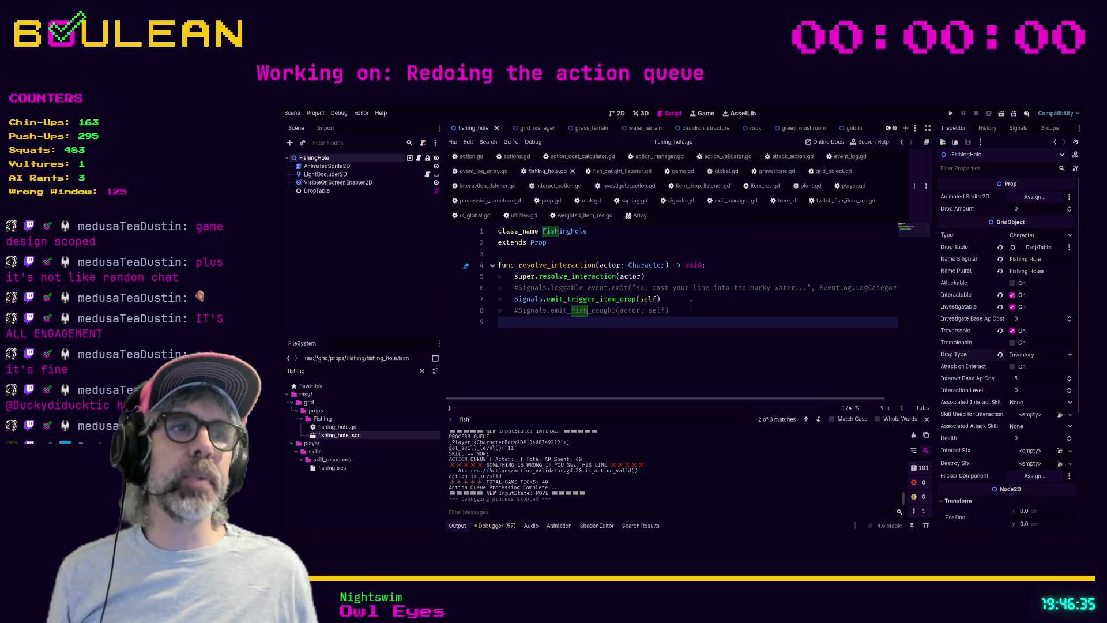
{"action": "key", "text": "F5"}
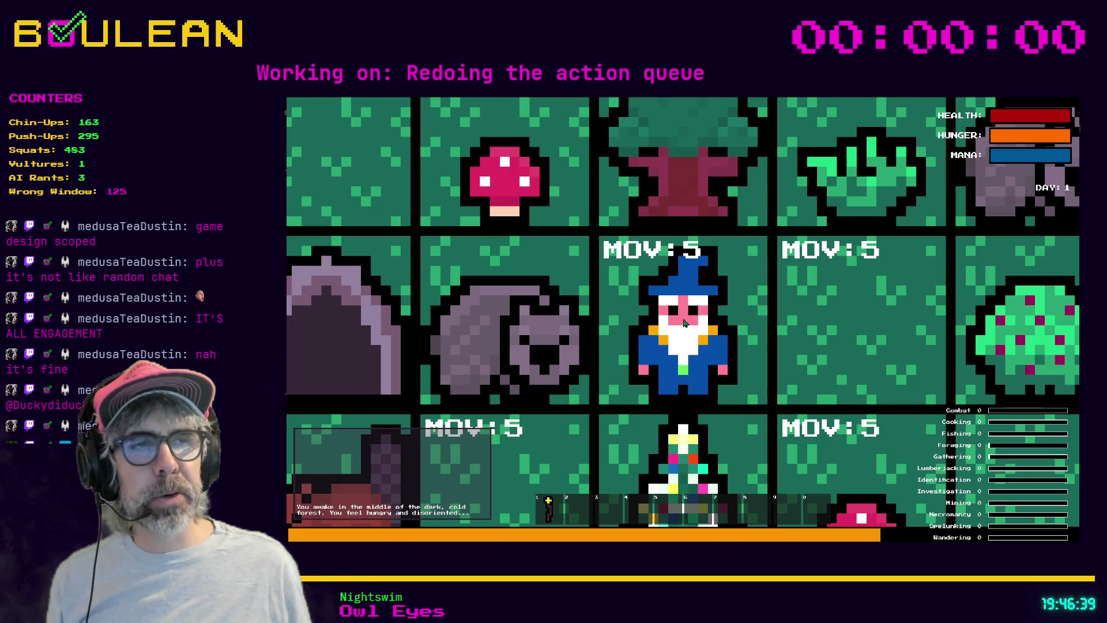
{"action": "scroll", "coordinate": [683, 322], "scroll_direction": "down", "scroll_amount": 3}
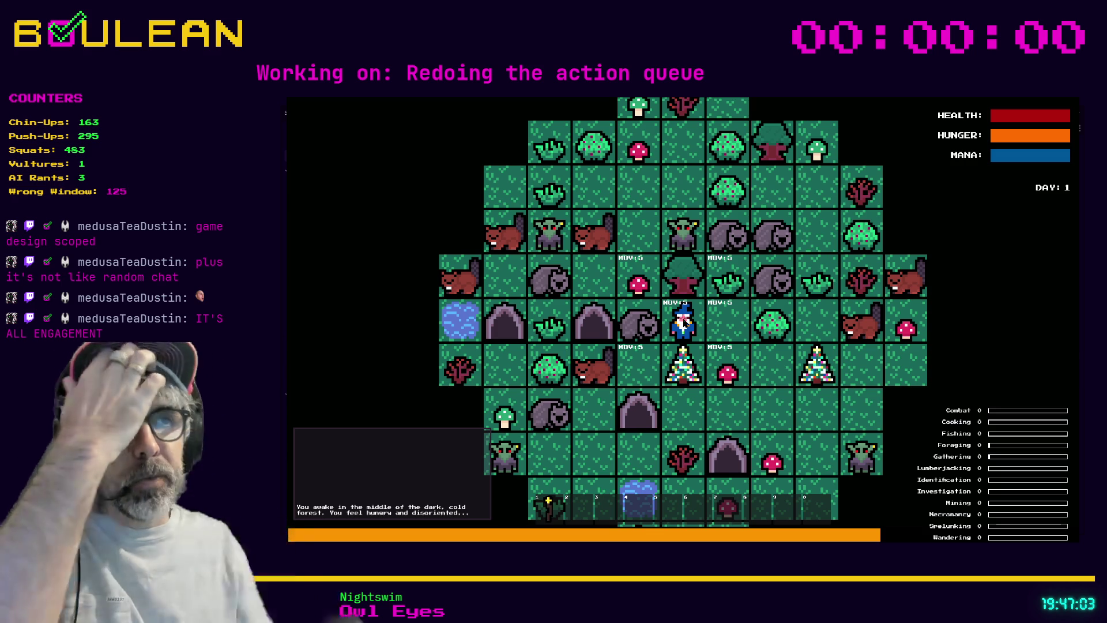
{"action": "scroll", "coordinate": [684, 323], "scroll_direction": "down", "scroll_amount": 5}
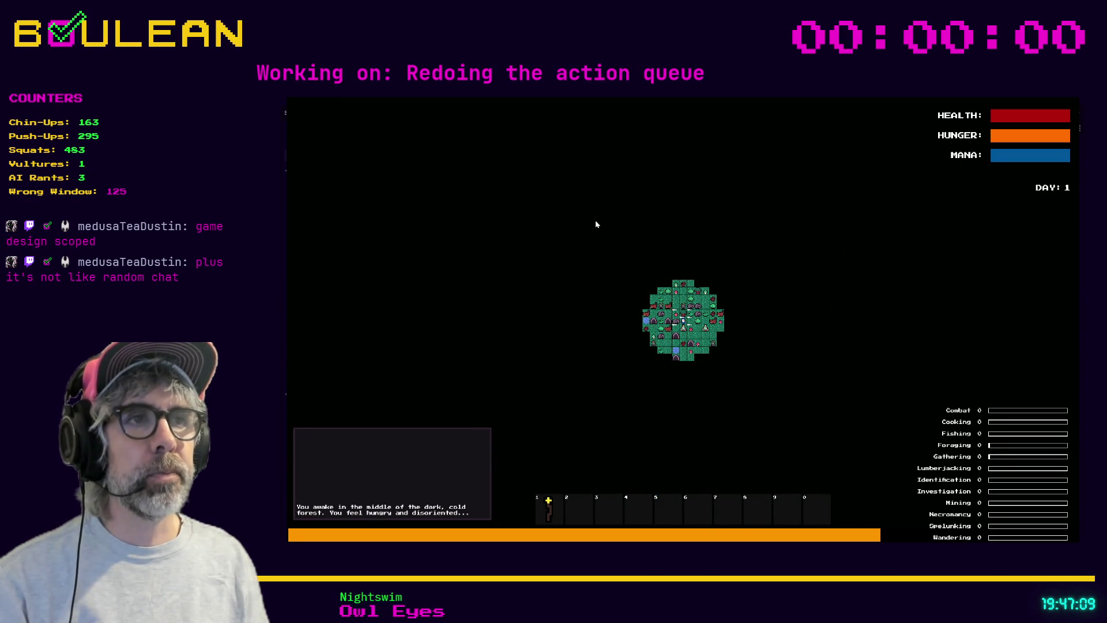
{"action": "scroll", "coordinate": [682, 327], "scroll_direction": "up", "scroll_amount": 5}
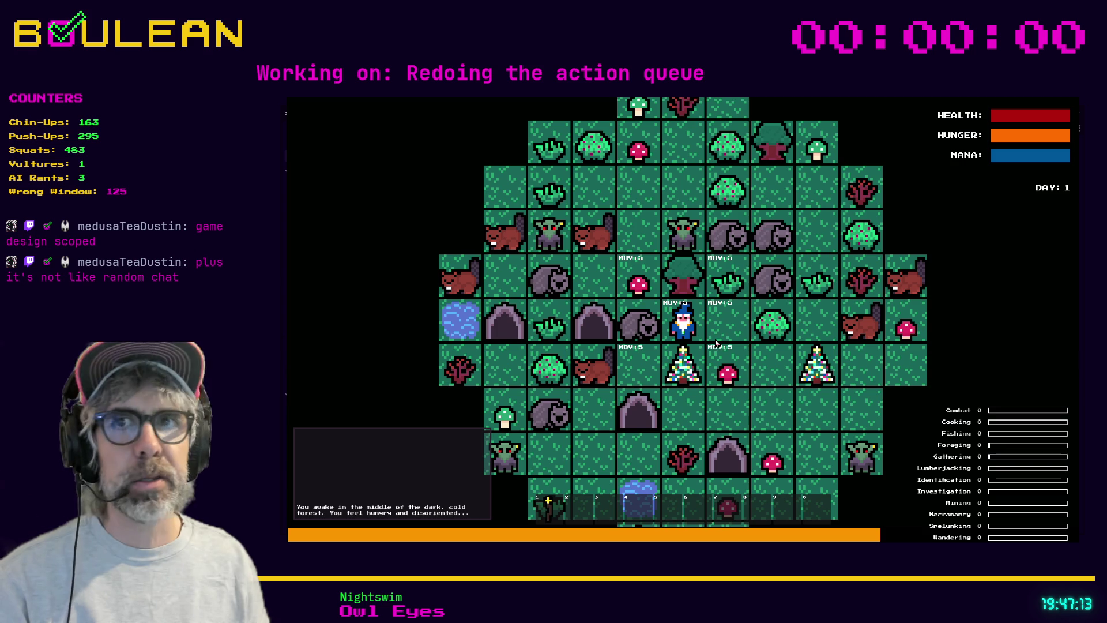
{"action": "key", "text": "F8"}
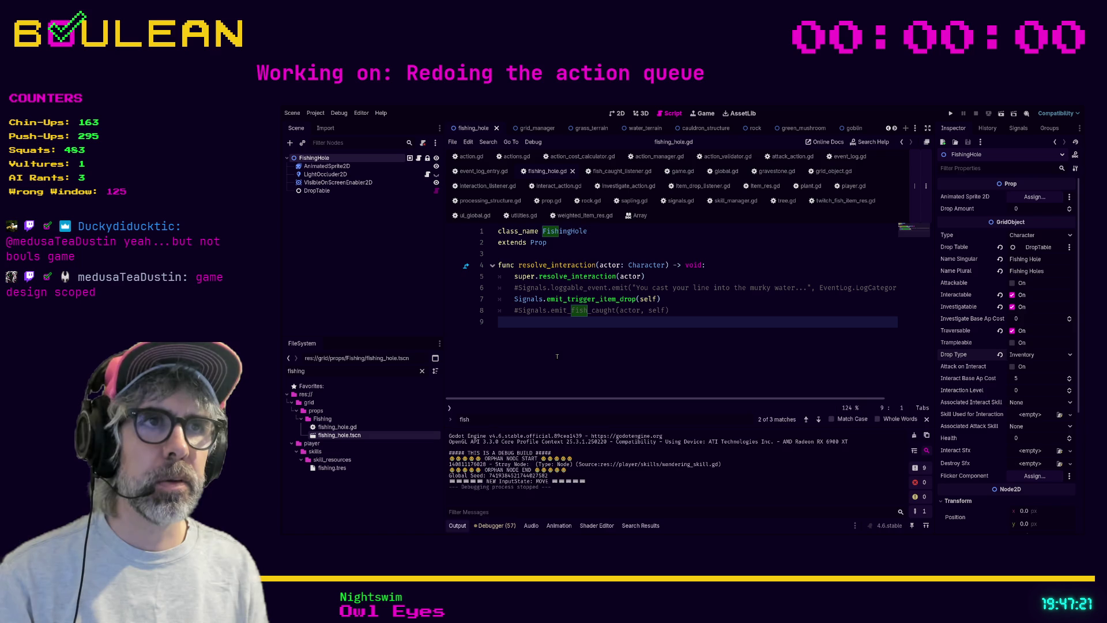
Step: Search all project files for 'constants' with Find in Files
{"action": "key", "text": "Return"}
{"action": "left_click", "coordinate": [726, 310]}
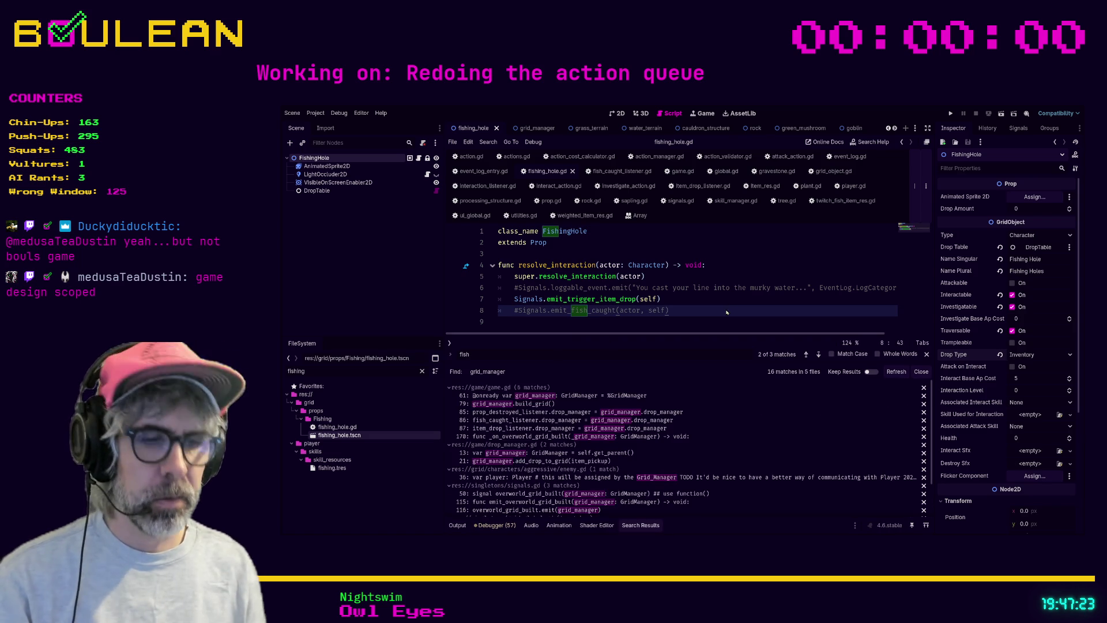
{"action": "key", "text": "ctrl+shift+f"}
{"action": "type", "text": "constants"}
{"action": "key", "text": "Return"}
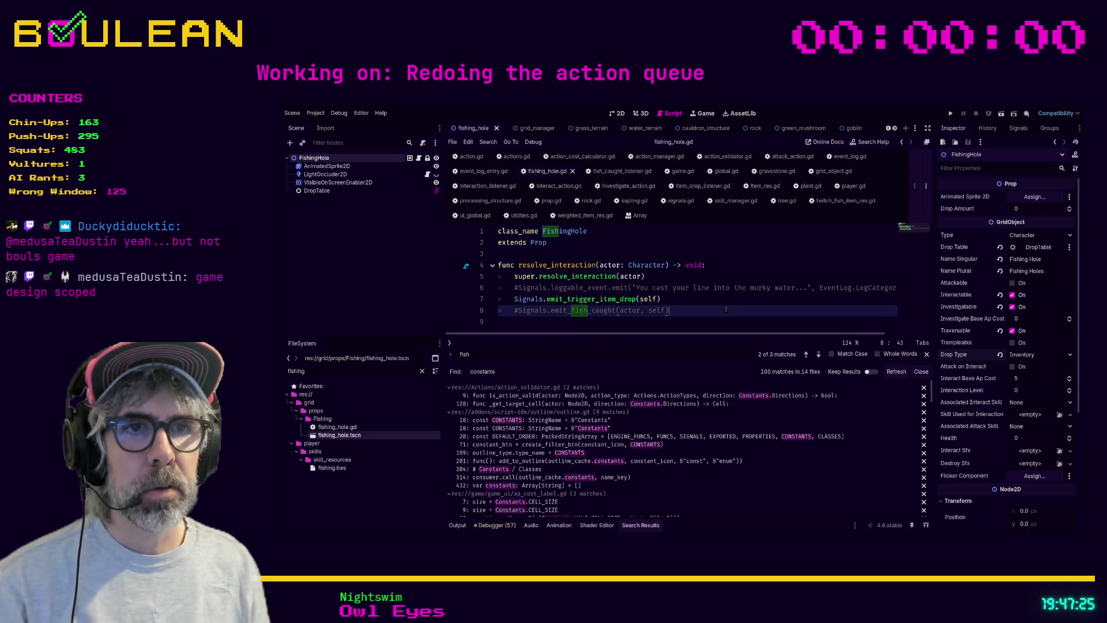
Step: Filter FileSystem for 'constan', open constants.gd and scroll to its top
{"action": "double_click", "coordinate": [359, 371]}
{"action": "type", "text": "constan"}
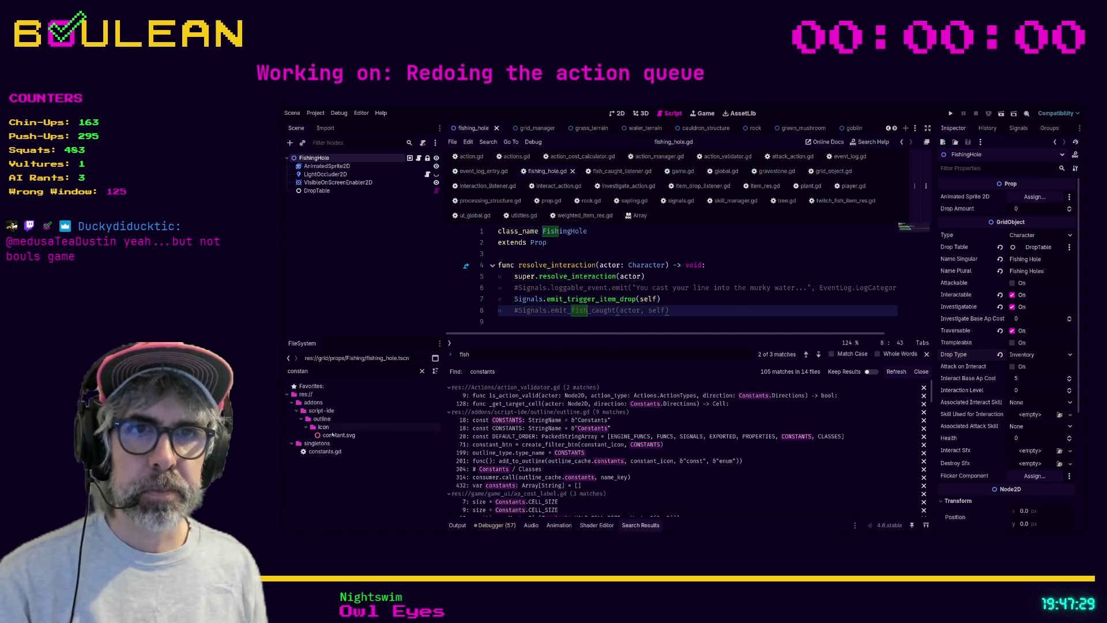
{"action": "double_click", "coordinate": [325, 450]}
{"action": "scroll", "coordinate": [635, 247], "scroll_direction": "up", "scroll_amount": 1}
{"action": "scroll", "coordinate": [636, 247], "scroll_direction": "up", "scroll_amount": 4}
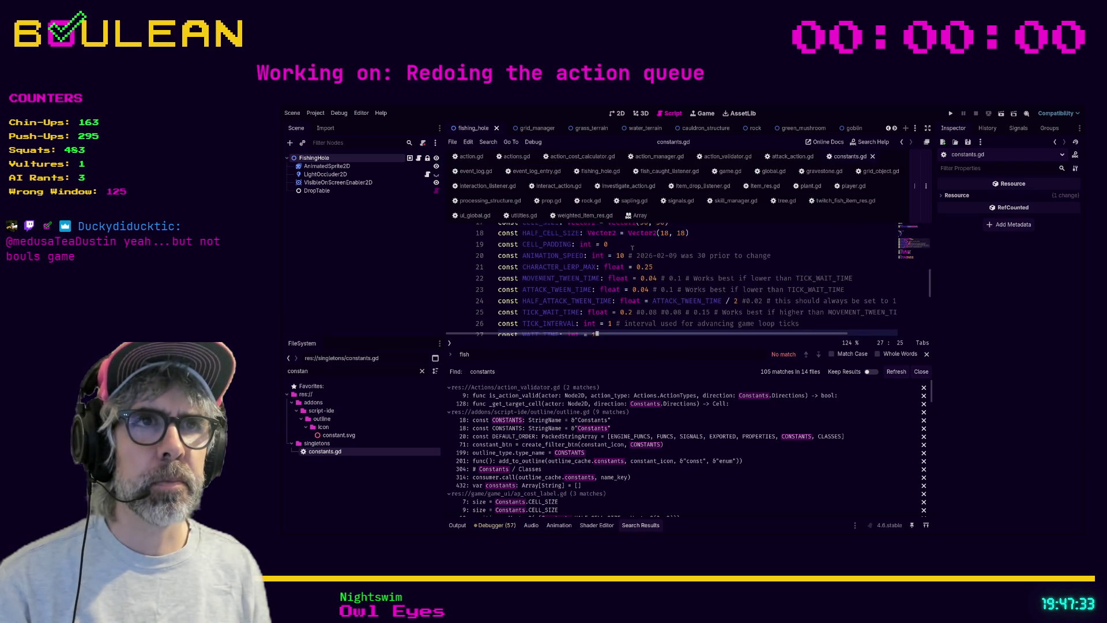
{"action": "scroll", "coordinate": [608, 266], "scroll_direction": "down", "scroll_amount": 1}
{"action": "scroll", "coordinate": [606, 267], "scroll_direction": "up", "scroll_amount": 5}
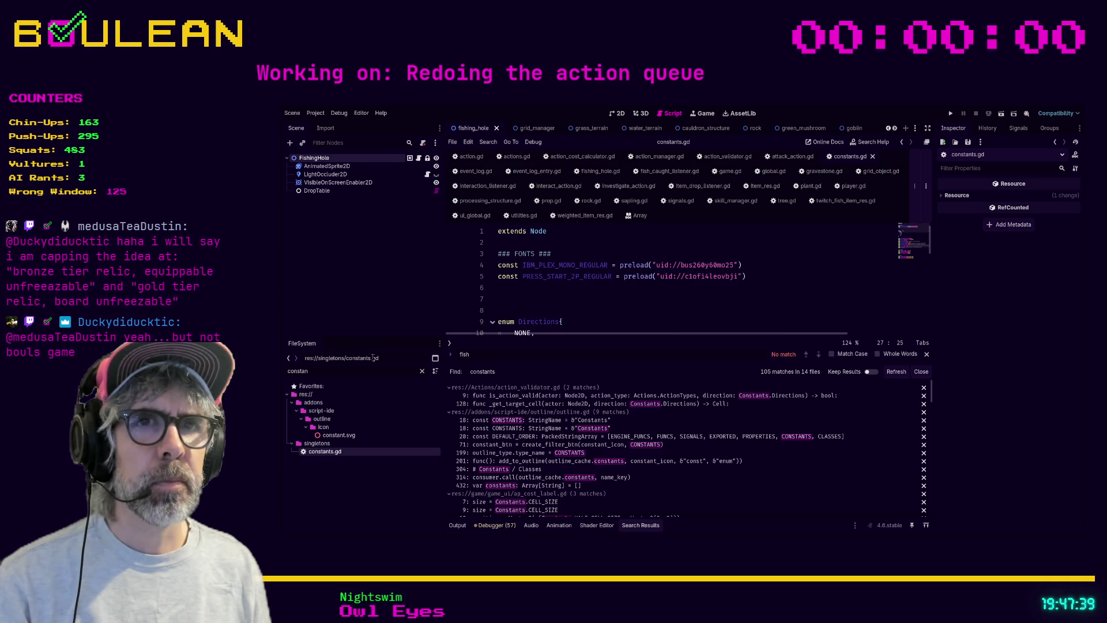
{"action": "left_click", "coordinate": [343, 376]}
{"action": "type", "text": "grid_m"}
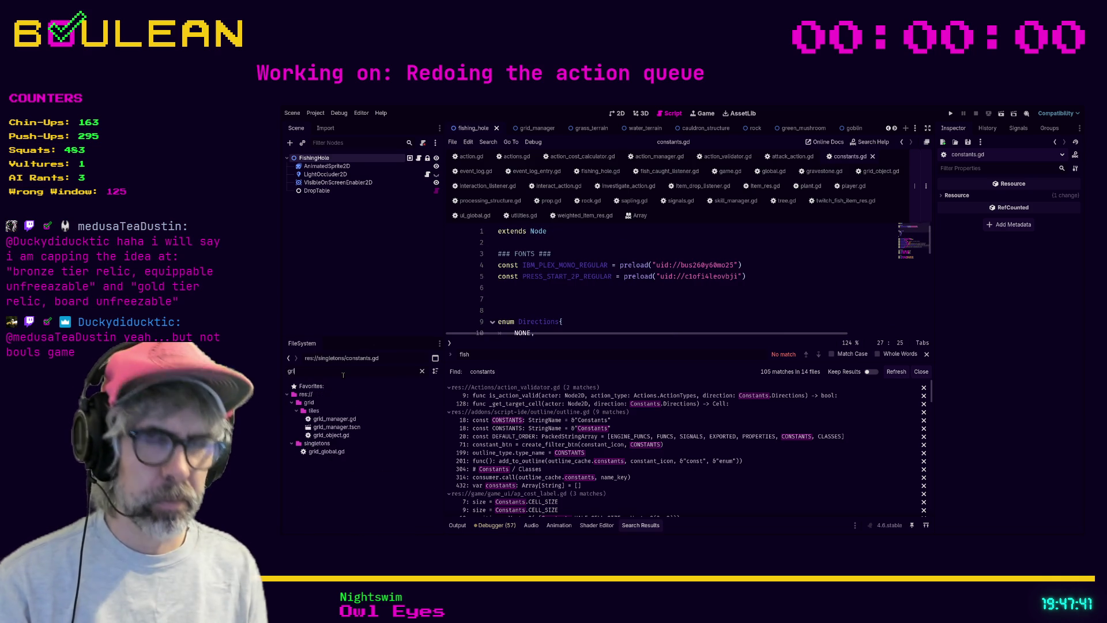
{"action": "double_click", "coordinate": [335, 419]}
{"action": "scroll", "coordinate": [667, 252], "scroll_direction": "up", "scroll_amount": 20}
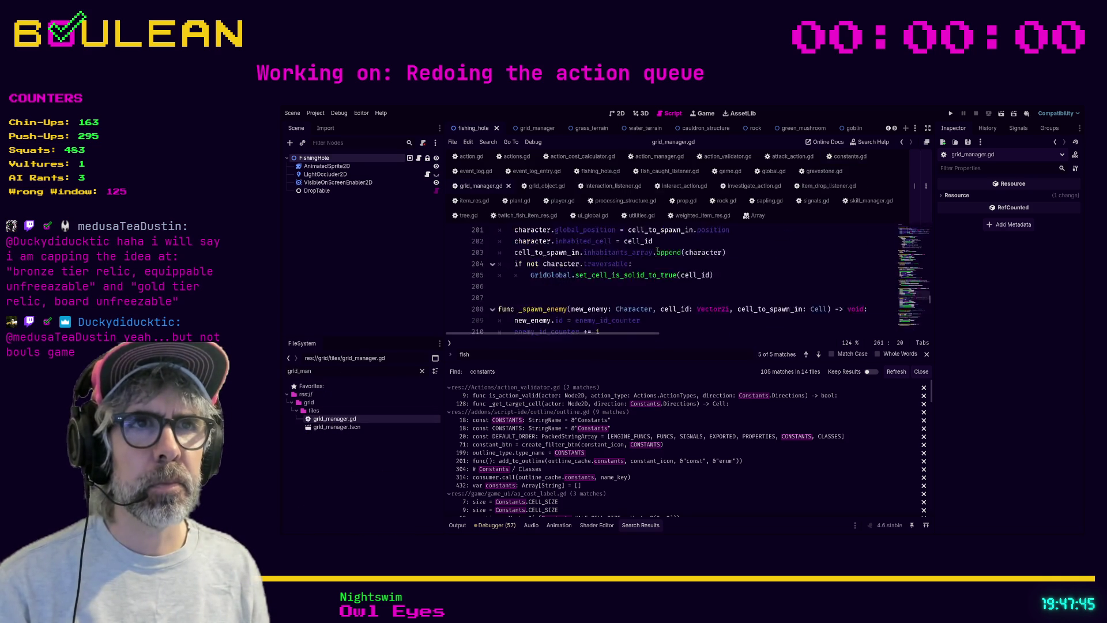
{"action": "scroll", "coordinate": [743, 240], "scroll_direction": "up", "scroll_amount": 20}
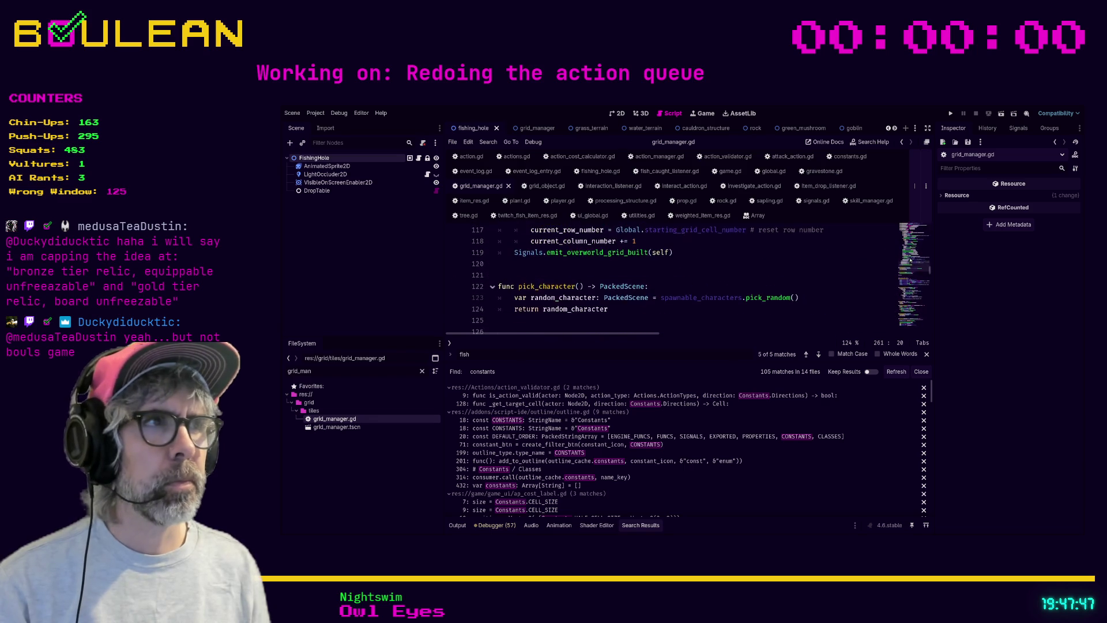
{"action": "scroll", "coordinate": [934, 238], "scroll_direction": "up", "scroll_amount": 5}
{"action": "scroll", "coordinate": [711, 263], "scroll_direction": "down", "scroll_amount": 3}
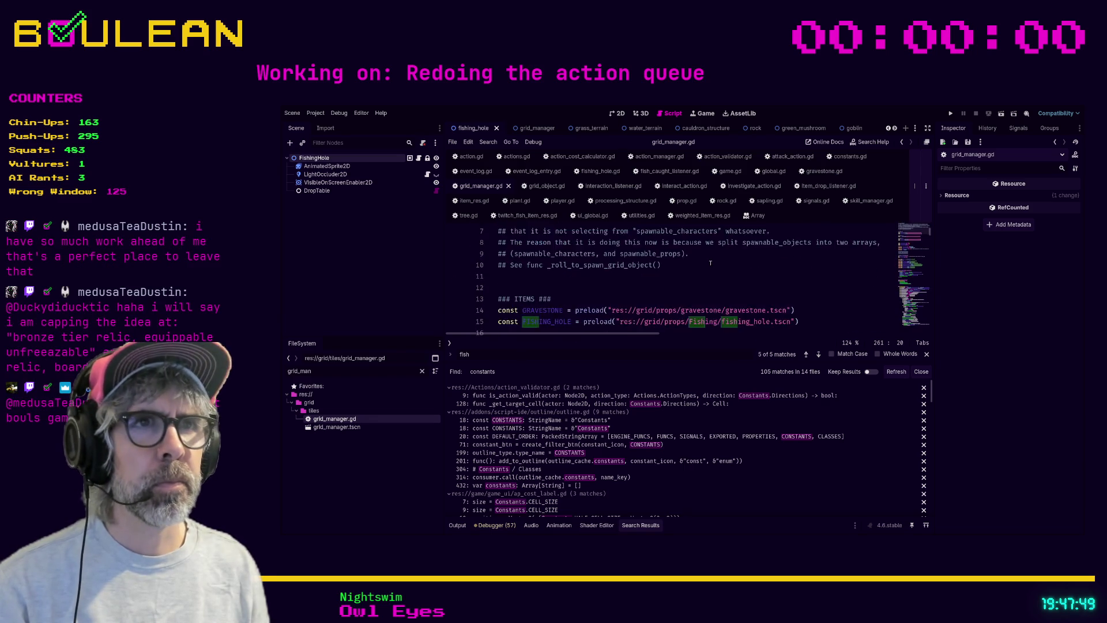
{"action": "scroll", "coordinate": [710, 262], "scroll_direction": "down", "scroll_amount": 2}
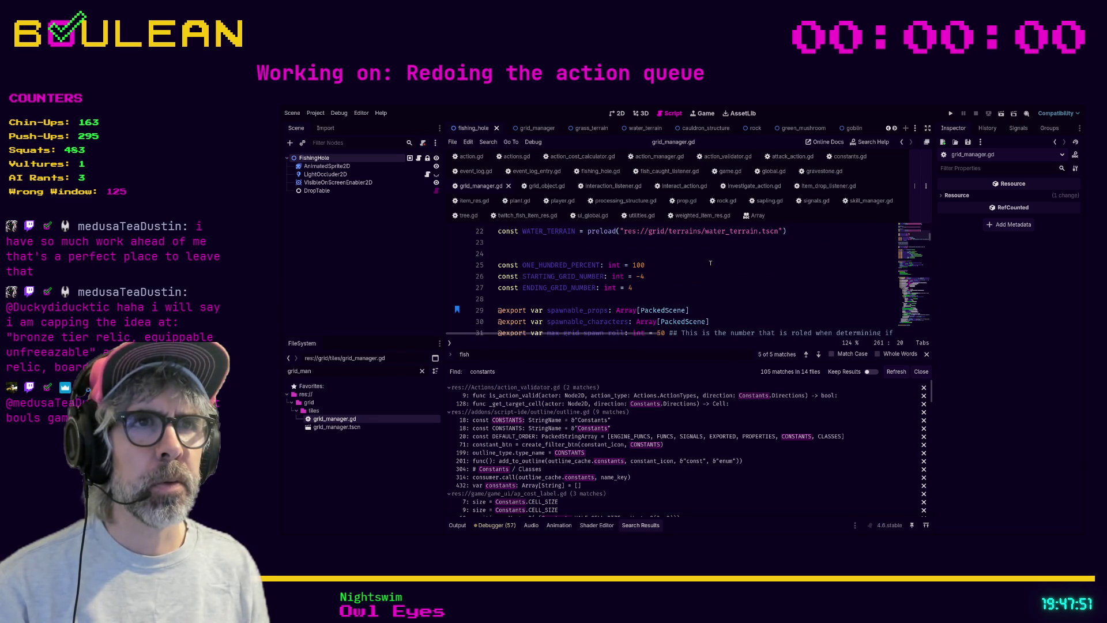
{"action": "scroll", "coordinate": [710, 263], "scroll_direction": "down", "scroll_amount": 1}
{"action": "scroll", "coordinate": [711, 263], "scroll_direction": "up", "scroll_amount": 1}
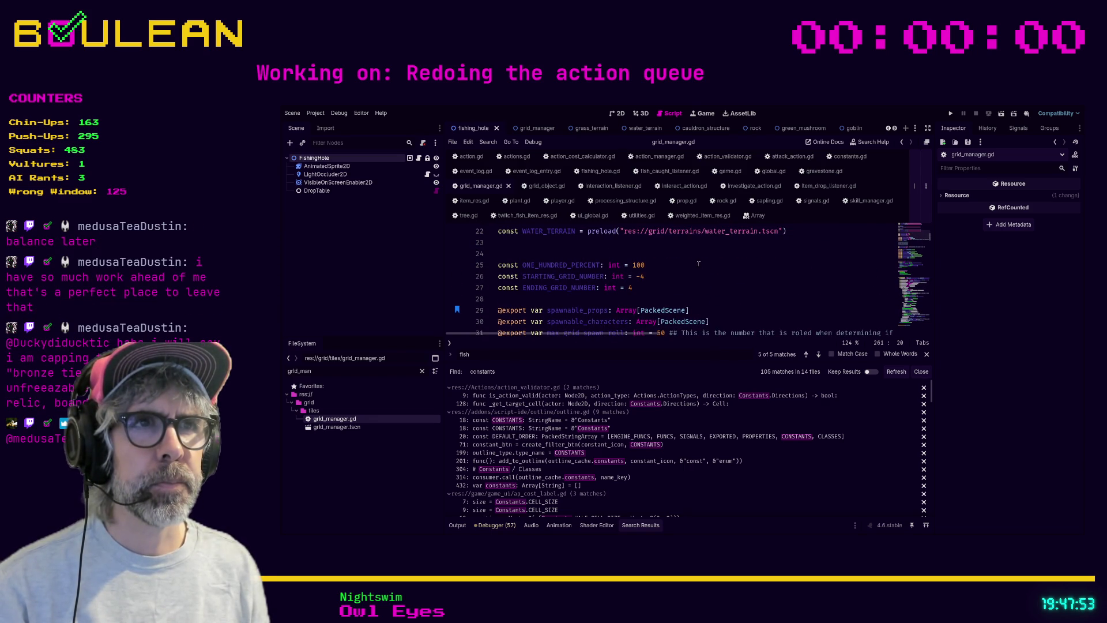
{"action": "scroll", "coordinate": [655, 267], "scroll_direction": "down", "scroll_amount": 1}
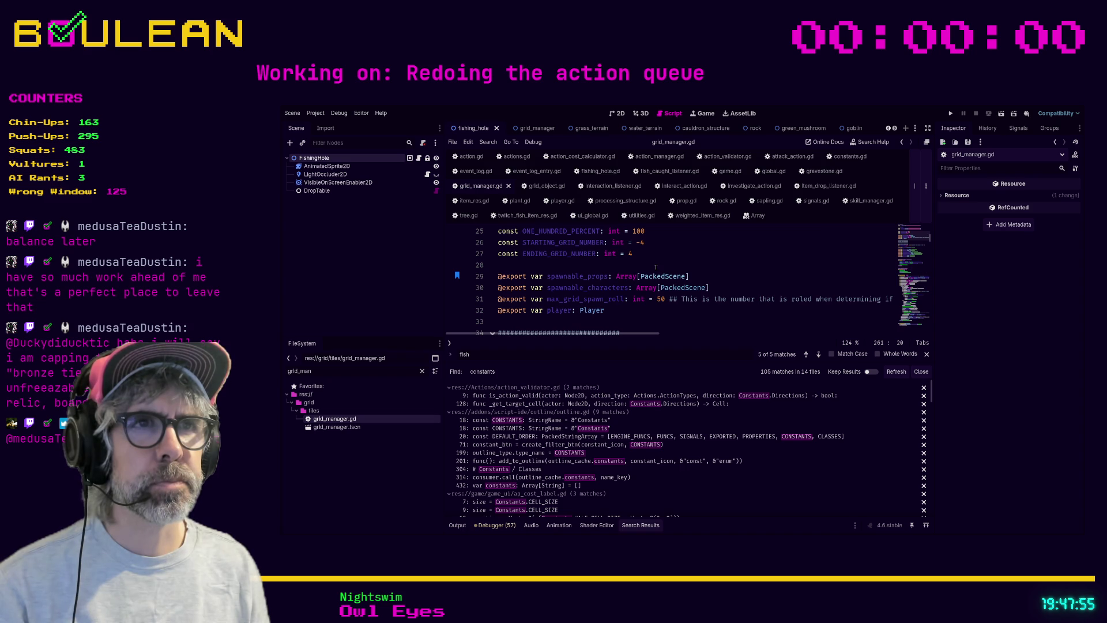
{"action": "scroll", "coordinate": [655, 266], "scroll_direction": "down", "scroll_amount": 3}
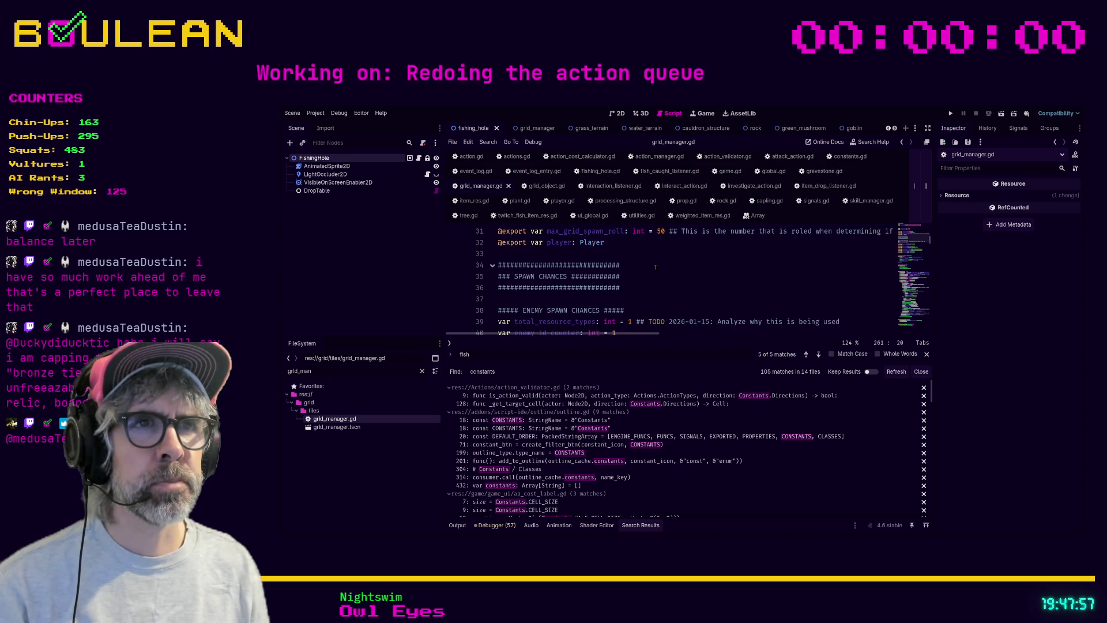
{"action": "scroll", "coordinate": [655, 266], "scroll_direction": "down", "scroll_amount": 3}
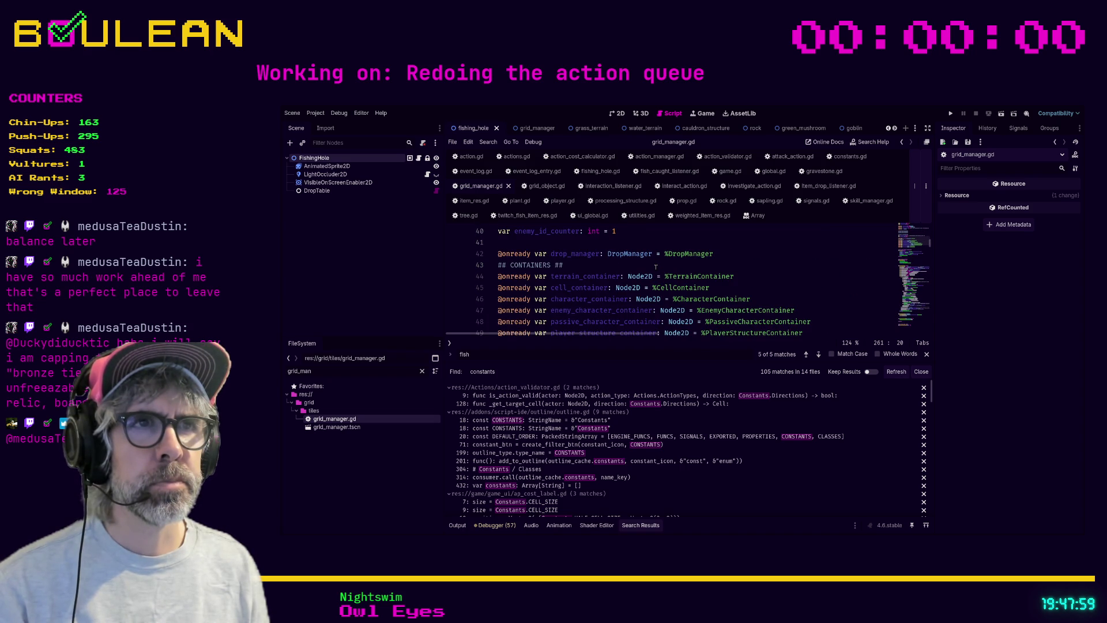
{"action": "scroll", "coordinate": [656, 266], "scroll_direction": "up", "scroll_amount": 4}
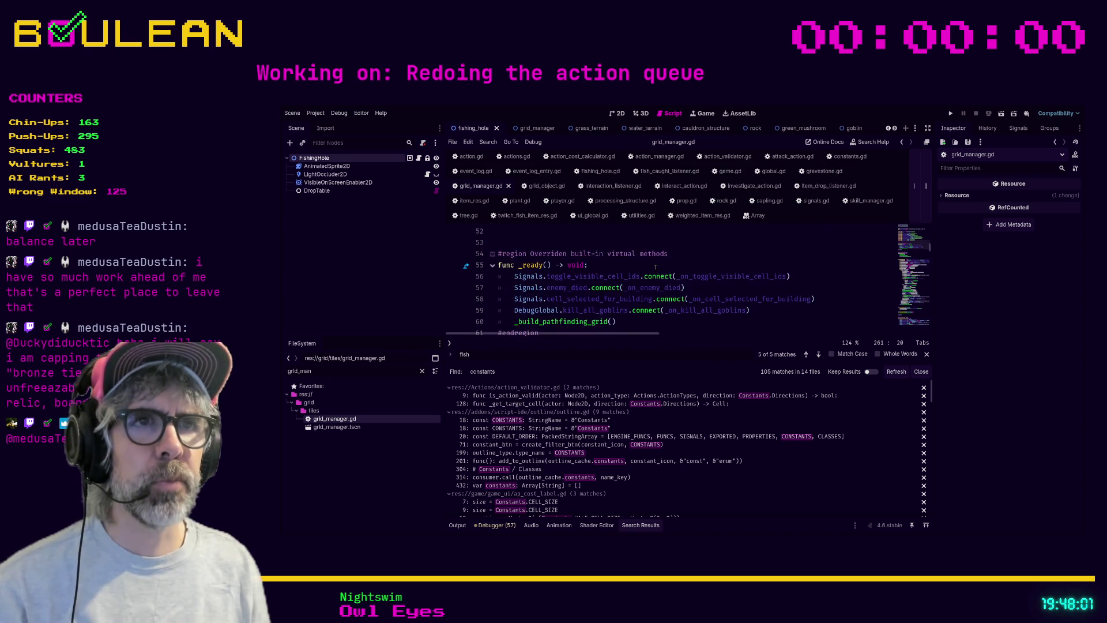
{"action": "scroll", "coordinate": [655, 266], "scroll_direction": "up", "scroll_amount": 6}
{"action": "double_click", "coordinate": [354, 374]}
Step: Filter FileSystem for 'grid' and 'main' to open and skim grid_global.gd and main.gd
{"action": "type", "text": "grid"}
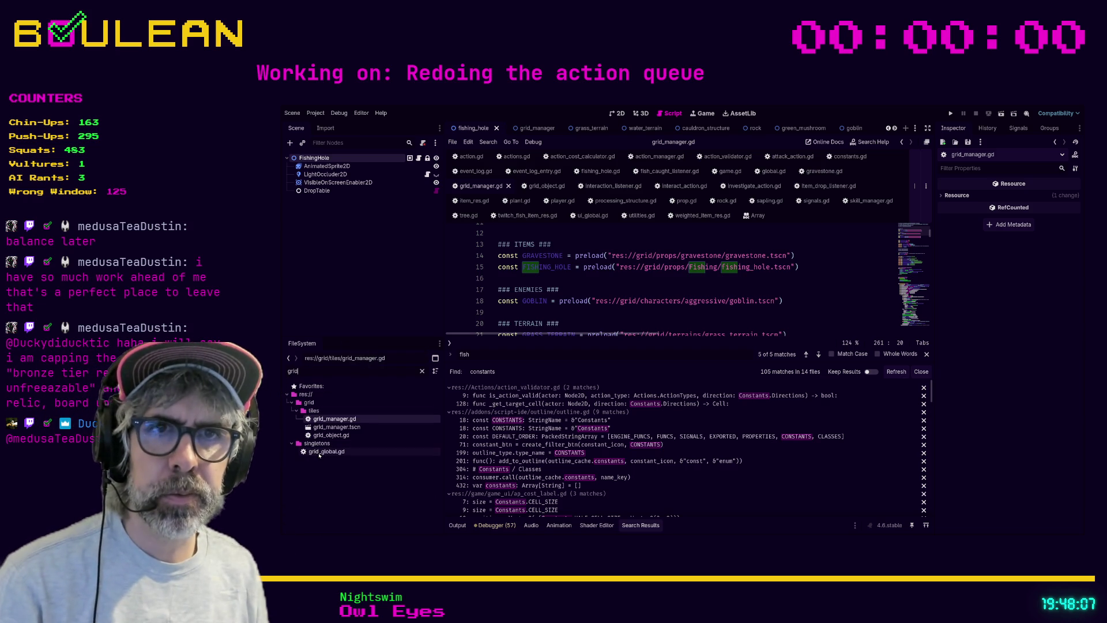
{"action": "double_click", "coordinate": [326, 451]}
{"action": "scroll", "coordinate": [586, 287], "scroll_direction": "up", "scroll_amount": 8}
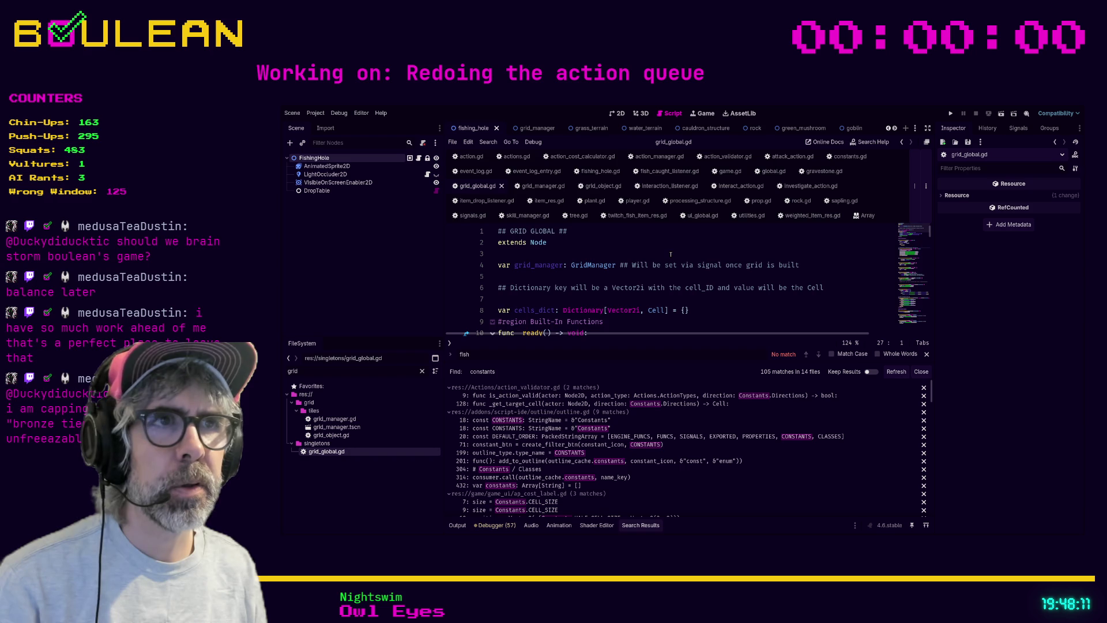
{"action": "scroll", "coordinate": [680, 255], "scroll_direction": "down", "scroll_amount": 1}
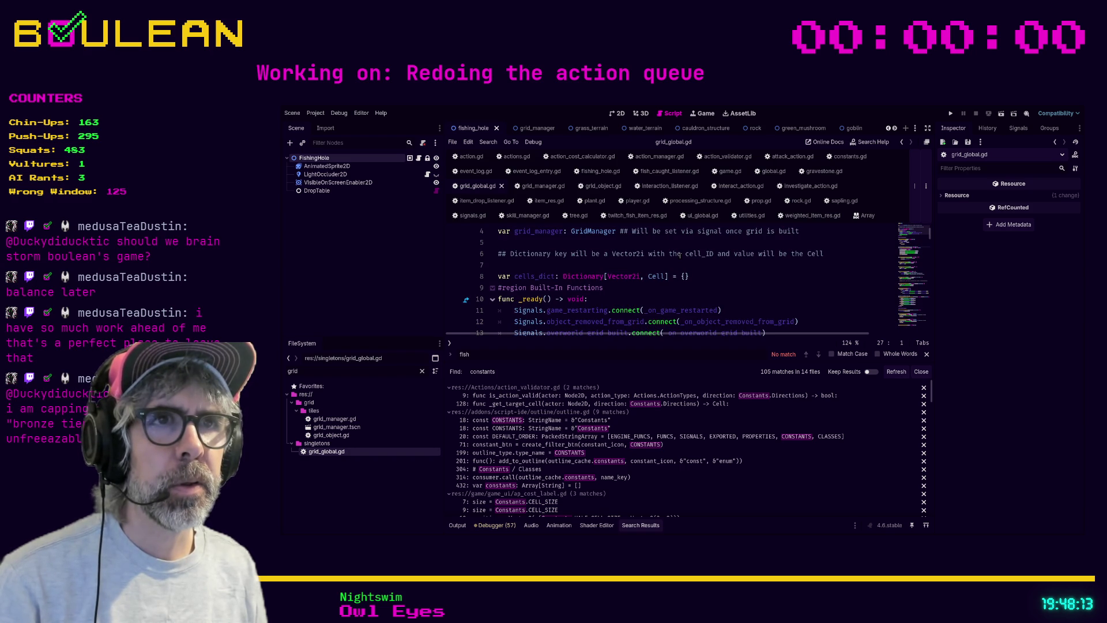
{"action": "scroll", "coordinate": [578, 276], "scroll_direction": "up", "scroll_amount": 1}
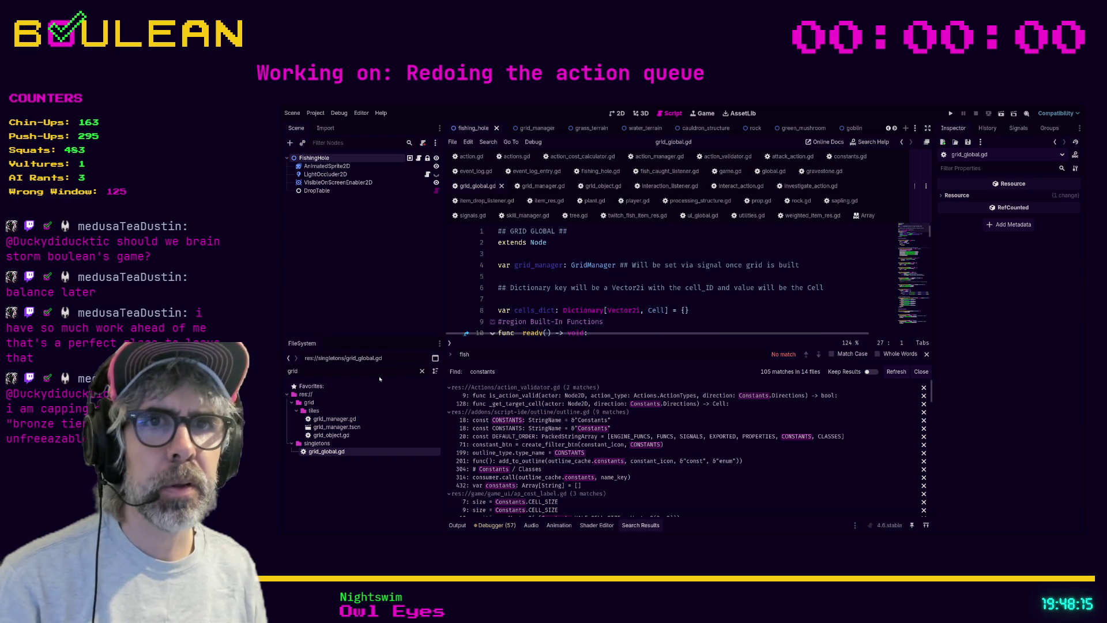
{"action": "type", "text": "main"}
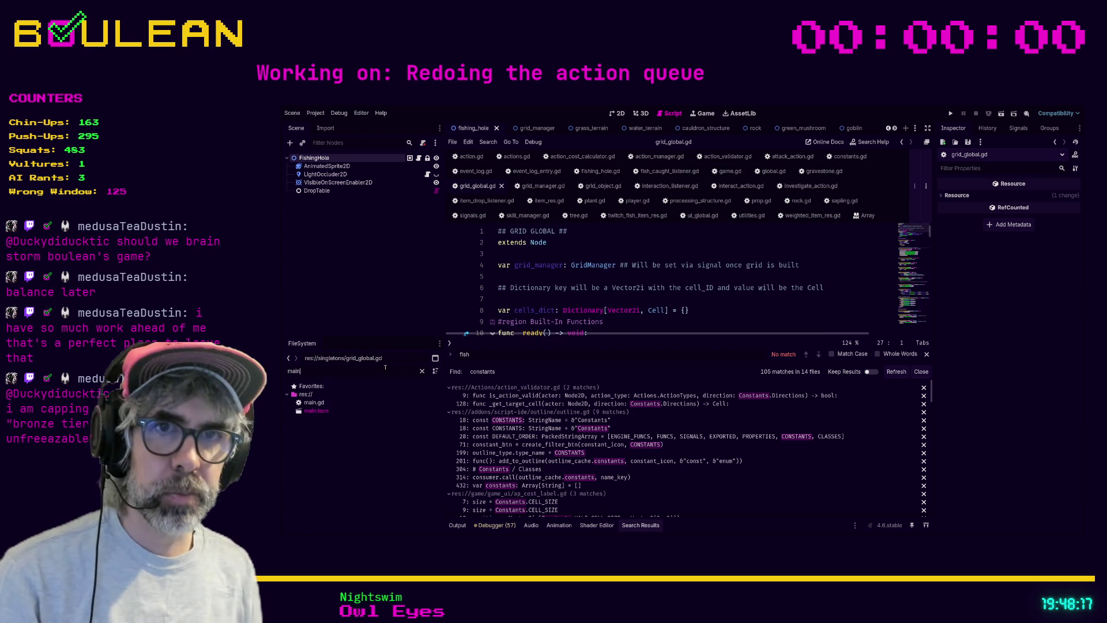
{"action": "double_click", "coordinate": [314, 402]}
{"action": "scroll", "coordinate": [641, 292], "scroll_direction": "up", "scroll_amount": 3}
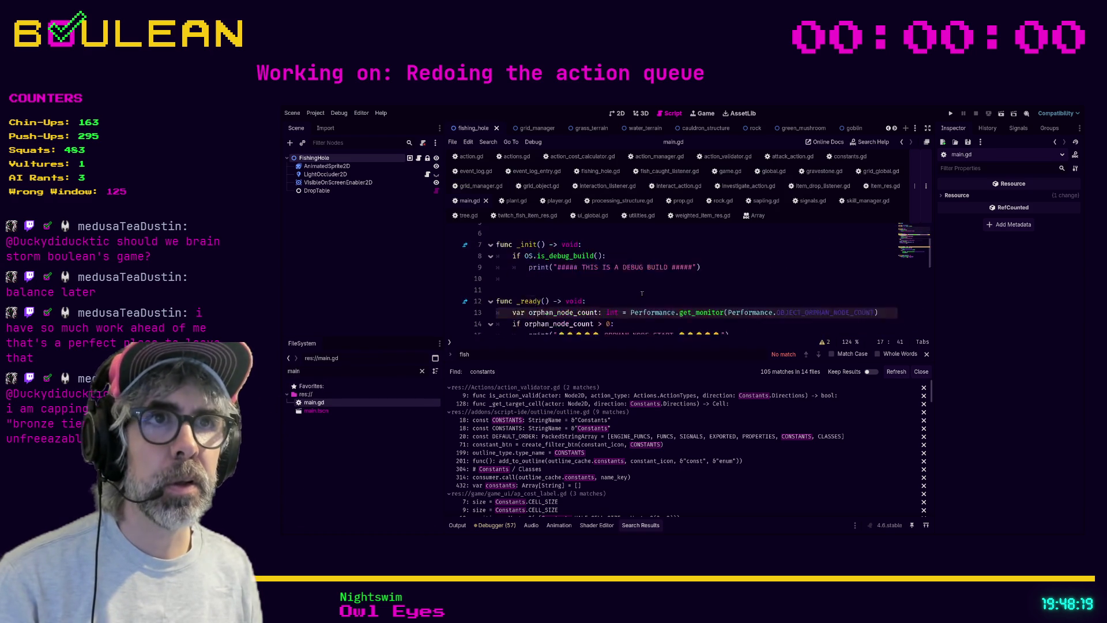
{"action": "scroll", "coordinate": [641, 293], "scroll_direction": "down", "scroll_amount": 1}
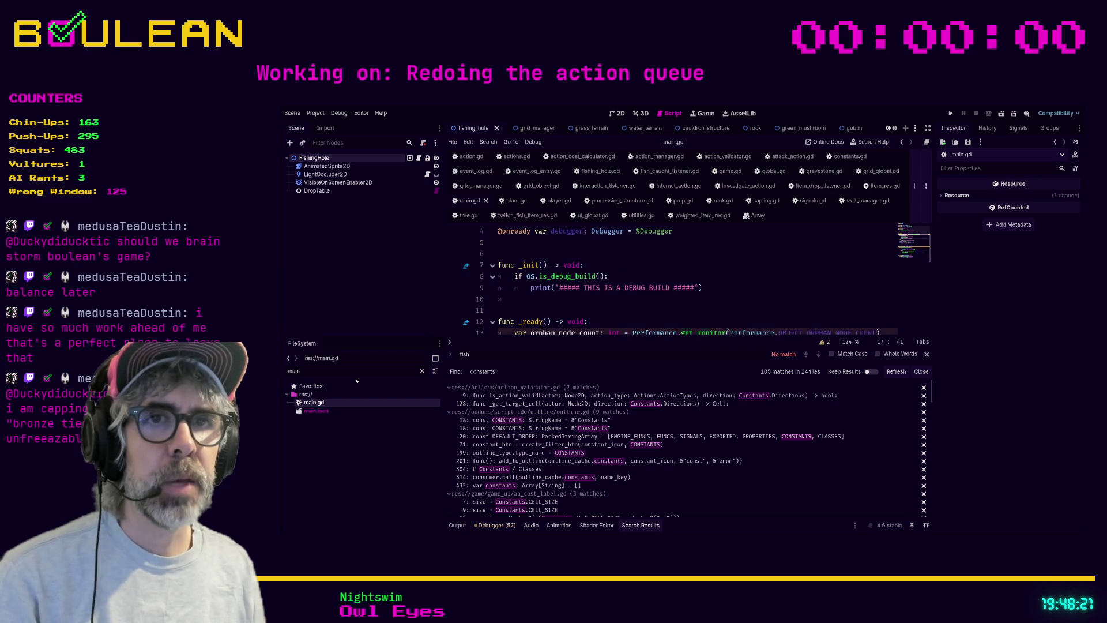
Step: Open game.gd, scroll through it, and jump from GridManager on line 61 to grid_manager.gd
{"action": "key", "text": "ctrl+a"}
{"action": "type", "text": "game"}
{"action": "double_click", "coordinate": [319, 460]}
{"action": "scroll", "coordinate": [642, 254], "scroll_direction": "down", "scroll_amount": 10}
{"action": "scroll", "coordinate": [642, 254], "scroll_direction": "up", "scroll_amount": 15}
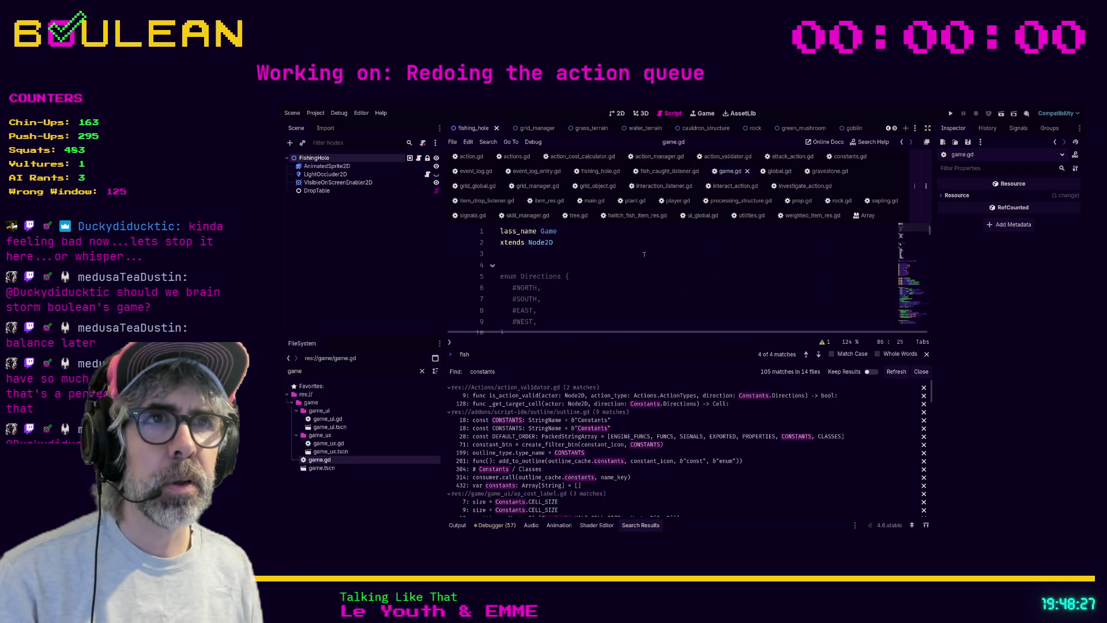
{"action": "scroll", "coordinate": [644, 254], "scroll_direction": "down", "scroll_amount": 8}
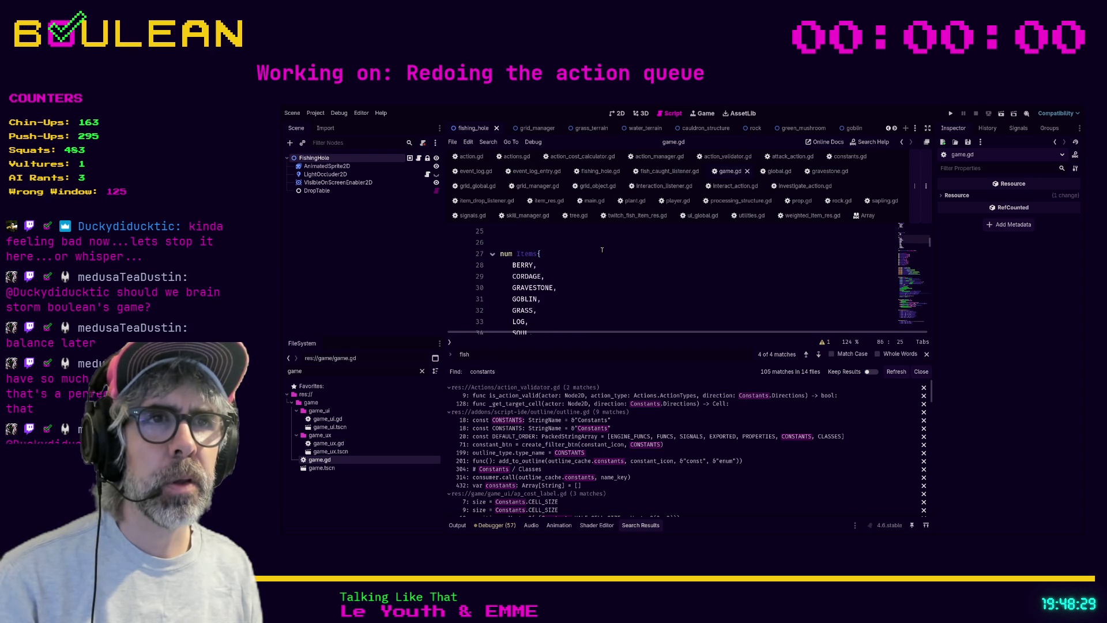
{"action": "scroll", "coordinate": [602, 250], "scroll_direction": "down", "scroll_amount": 3}
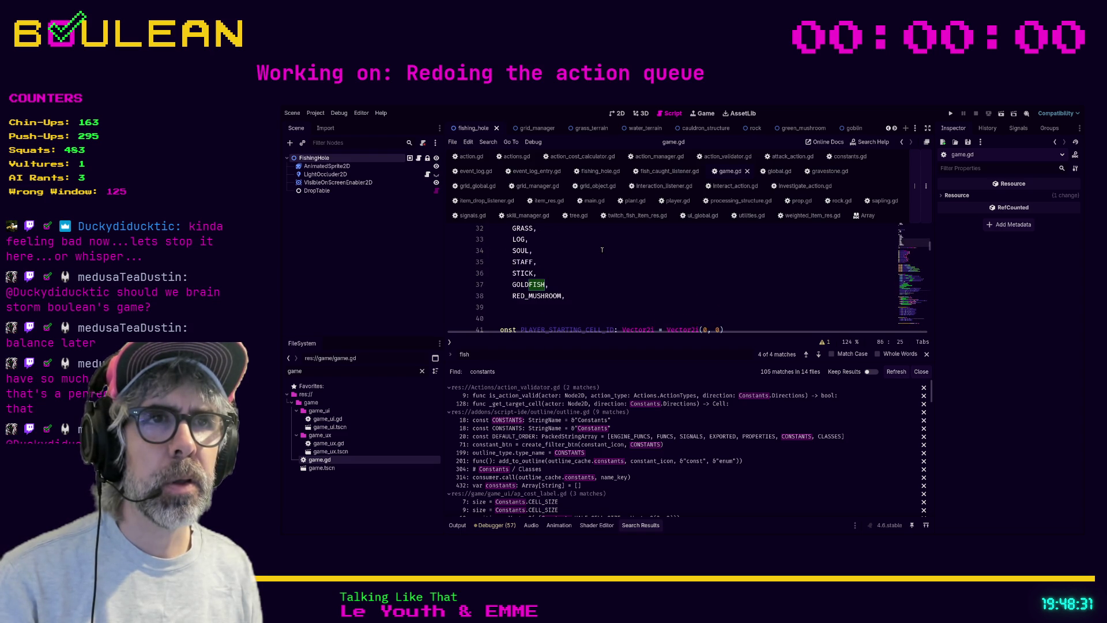
{"action": "scroll", "coordinate": [602, 249], "scroll_direction": "down", "scroll_amount": 3}
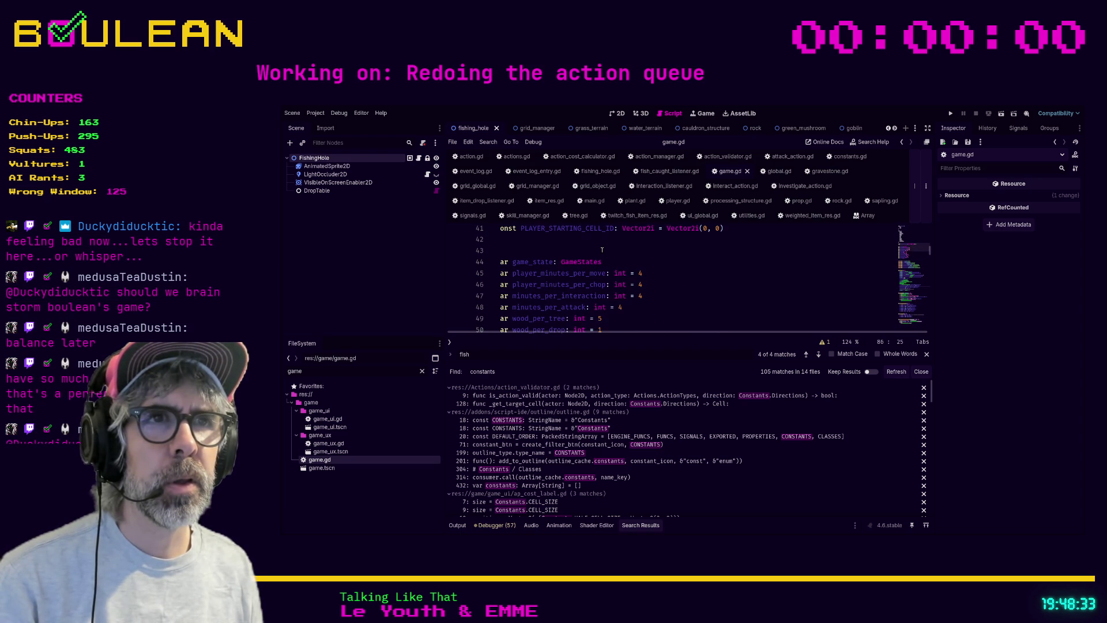
{"action": "scroll", "coordinate": [597, 252], "scroll_direction": "down", "scroll_amount": 1}
{"action": "scroll", "coordinate": [594, 254], "scroll_direction": "down", "scroll_amount": 1}
{"action": "scroll", "coordinate": [590, 262], "scroll_direction": "down", "scroll_amount": 1}
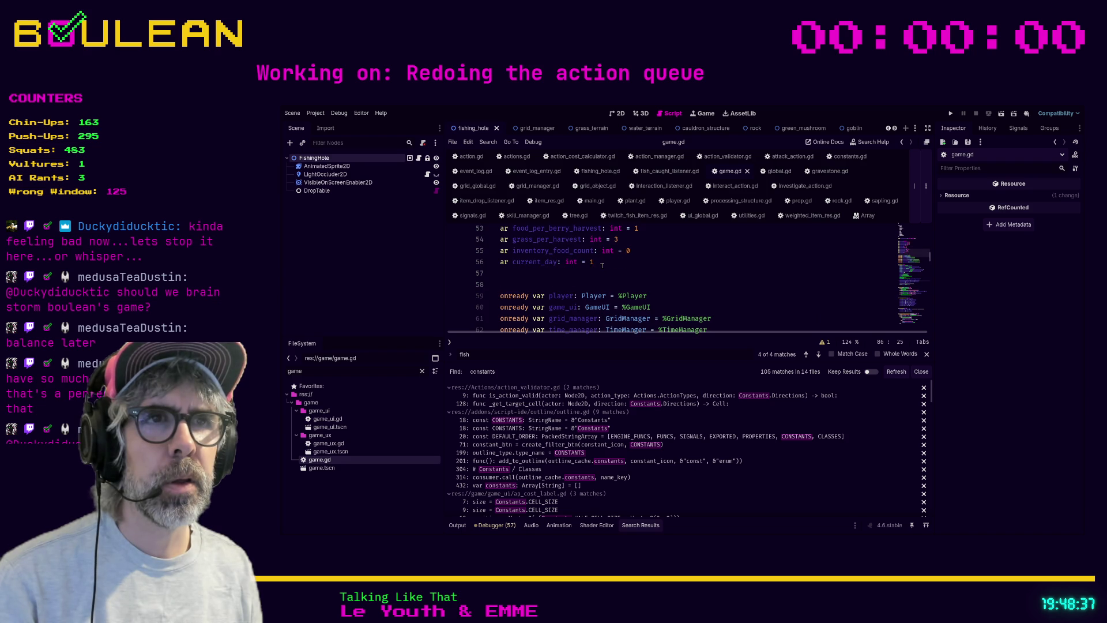
{"action": "scroll", "coordinate": [601, 265], "scroll_direction": "down", "scroll_amount": 1}
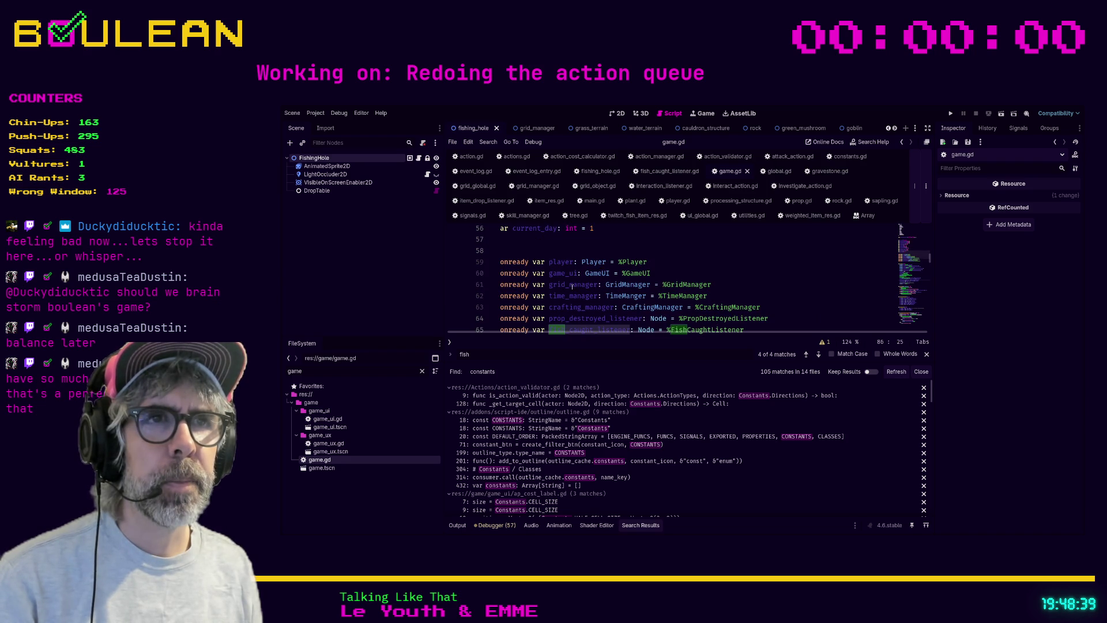
{"action": "left_click", "coordinate": [616, 285], "text": "ctrl"}
Step: Jump to build_cell_grid, then to starting_grid_cell_number's definition in global.gd
{"action": "scroll", "coordinate": [616, 287], "scroll_direction": "down", "scroll_amount": 12}
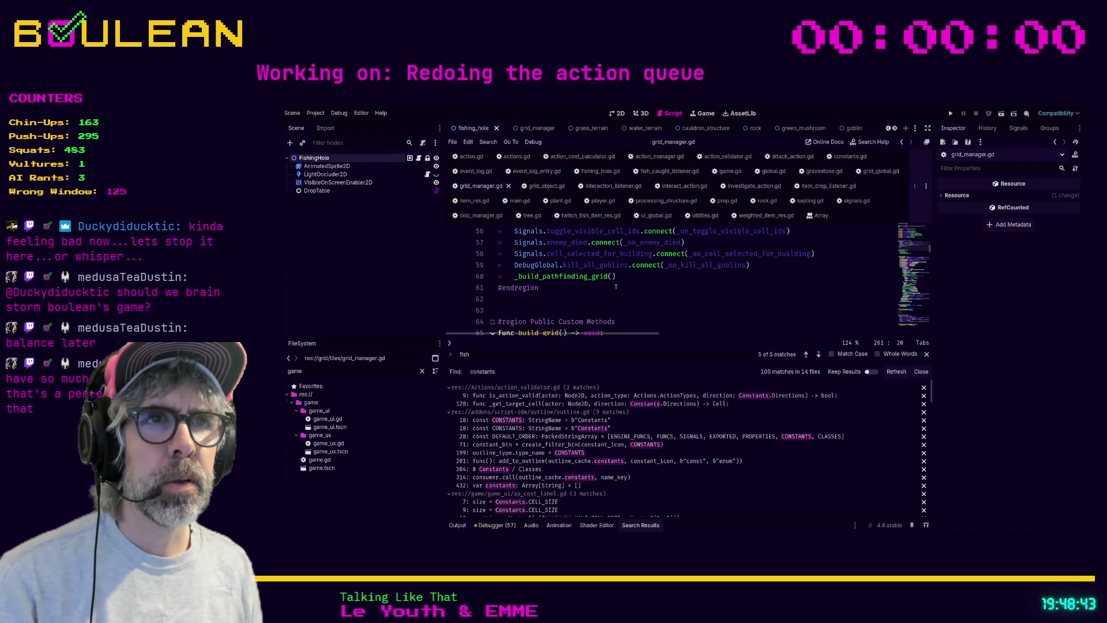
{"action": "scroll", "coordinate": [621, 284], "scroll_direction": "up", "scroll_amount": 1}
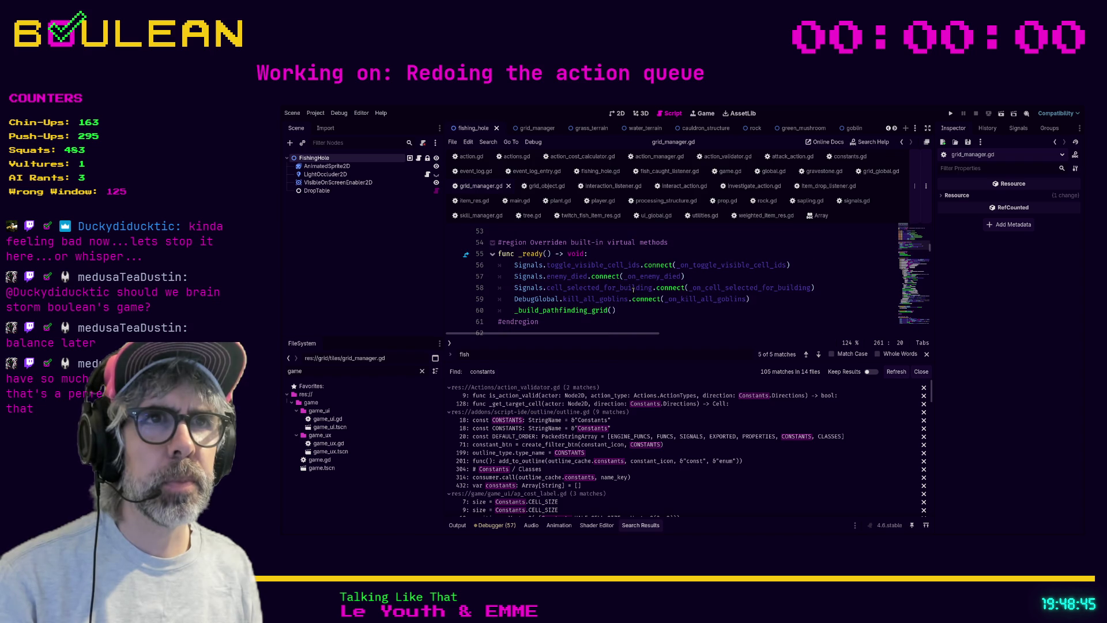
{"action": "scroll", "coordinate": [652, 294], "scroll_direction": "down", "scroll_amount": 3}
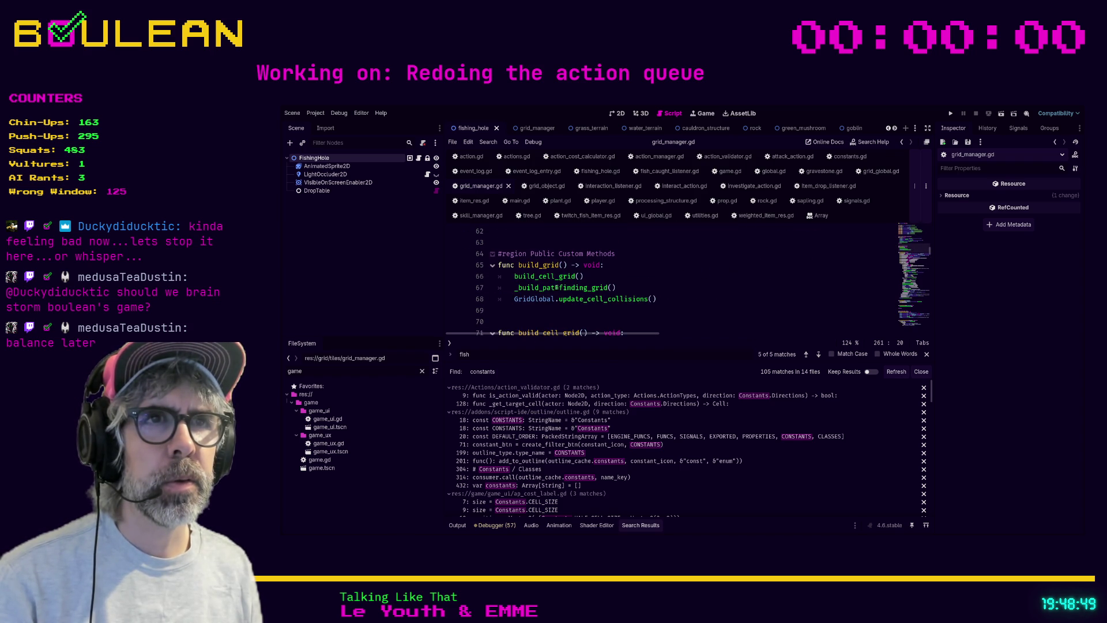
{"action": "left_click", "coordinate": [545, 276], "text": "ctrl"}
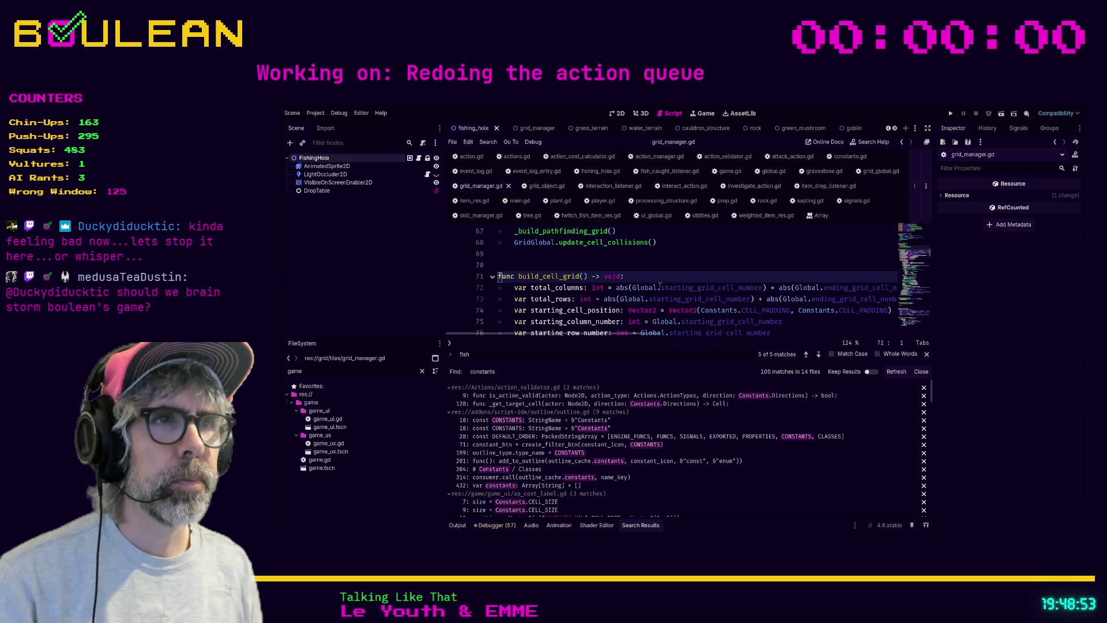
{"action": "key", "text": "ctrl"}
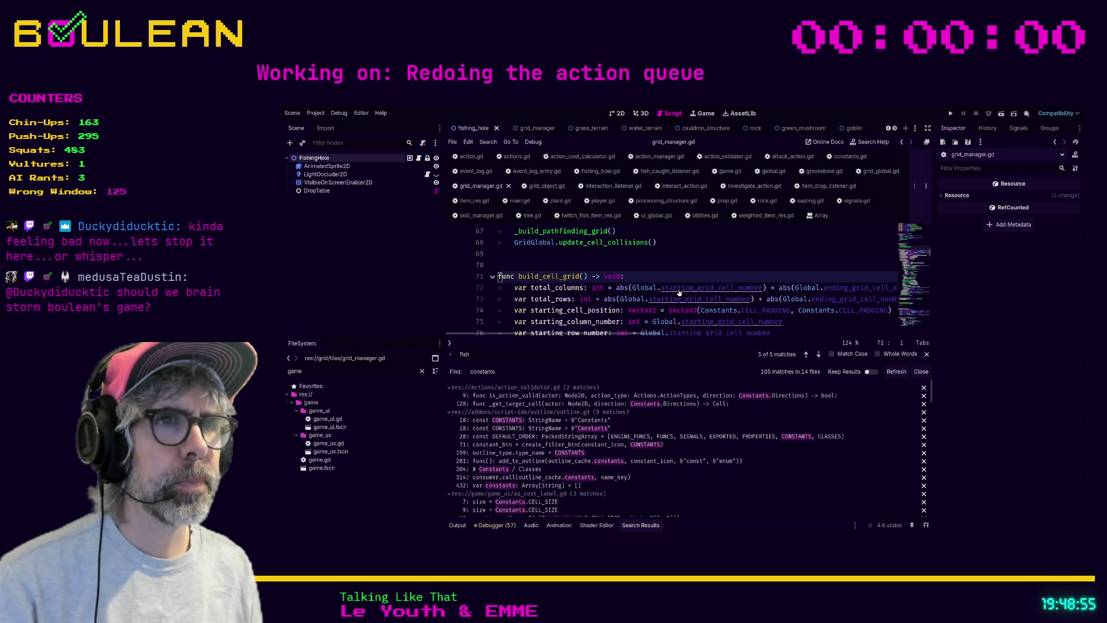
{"action": "left_click_drag", "start_coordinate": [569, 334], "coordinate": [597, 325]}
{"action": "scroll", "coordinate": [596, 324], "scroll_direction": "left", "scroll_amount": 3}
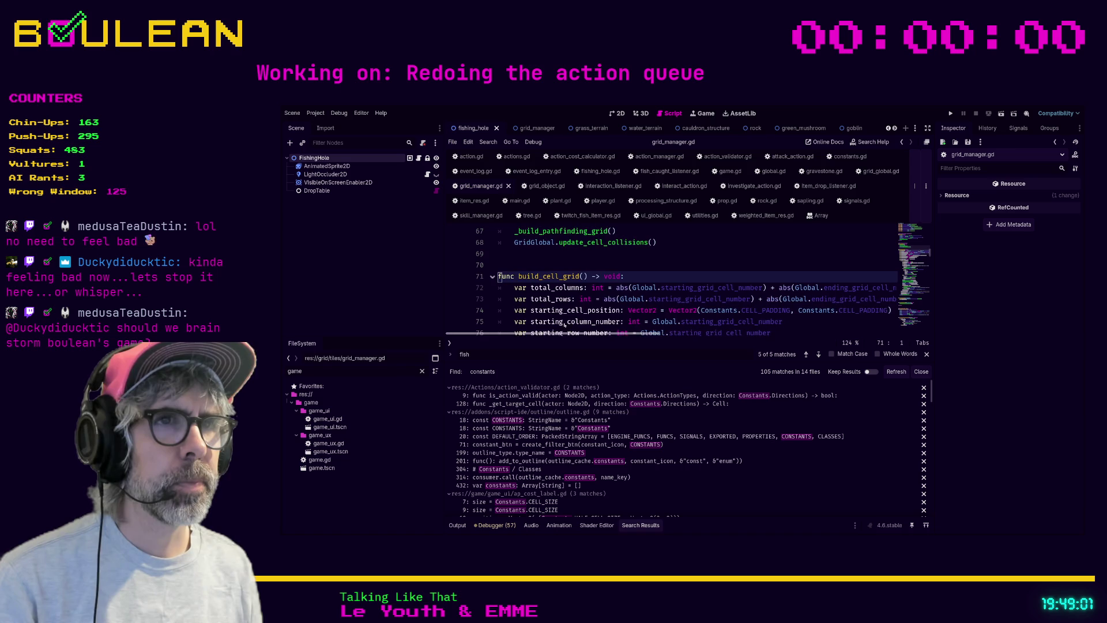
{"action": "left_click", "coordinate": [670, 290], "text": "ctrl"}
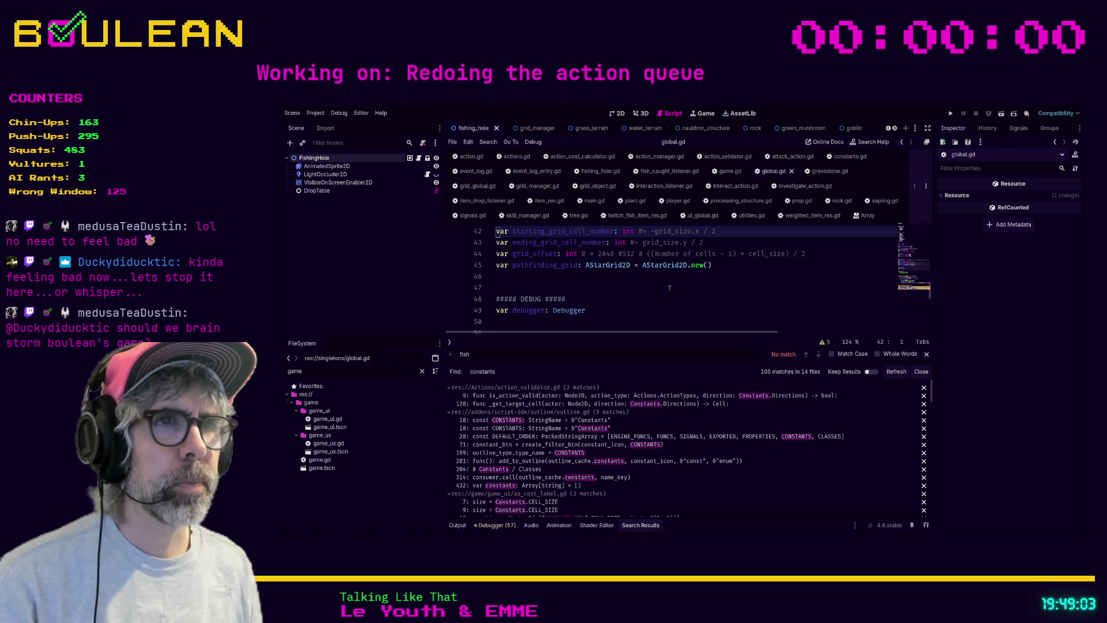
{"action": "scroll", "coordinate": [669, 287], "scroll_direction": "up", "scroll_amount": 2}
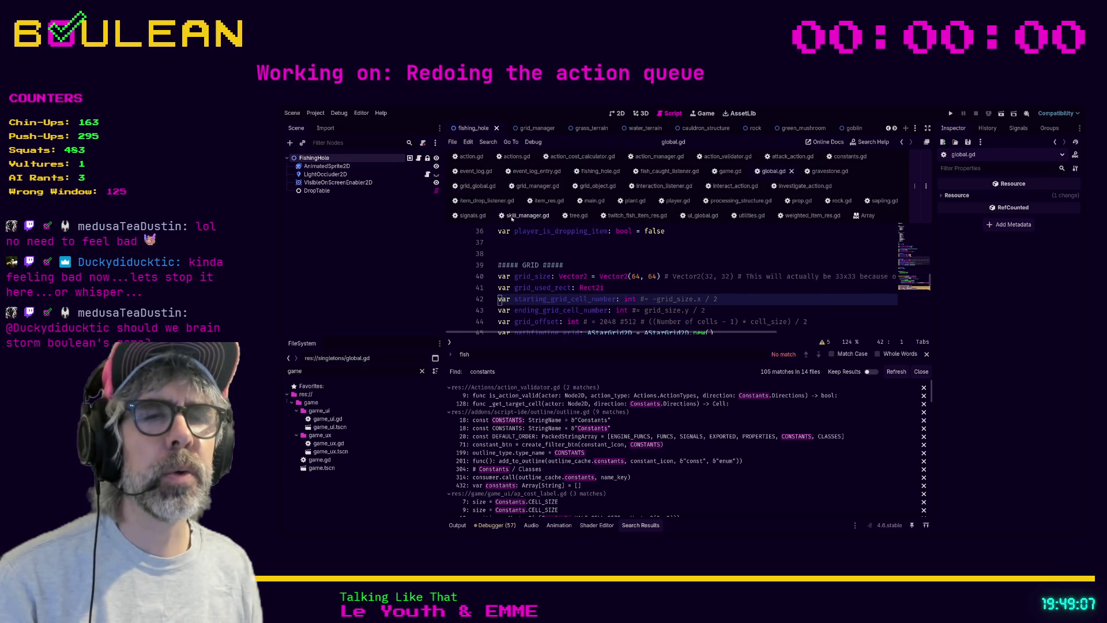
Step: Open the game.tscn and grid_manager.tscn scenes from the FileSystem filter
{"action": "double_click", "coordinate": [313, 372]}
{"action": "left_click", "coordinate": [313, 372]}
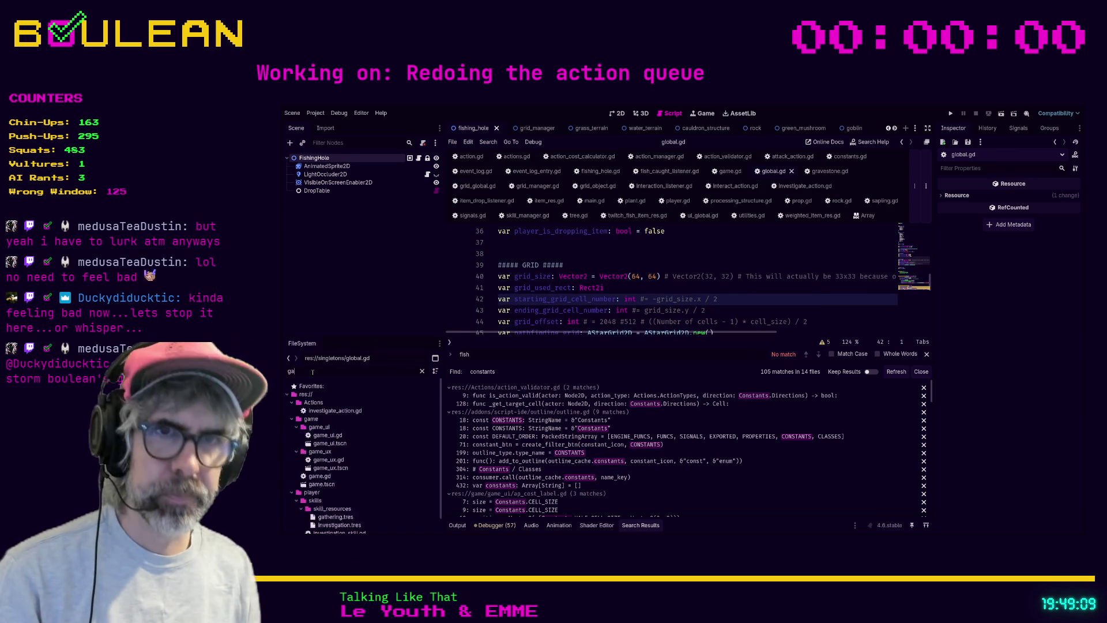
{"action": "double_click", "coordinate": [326, 468]}
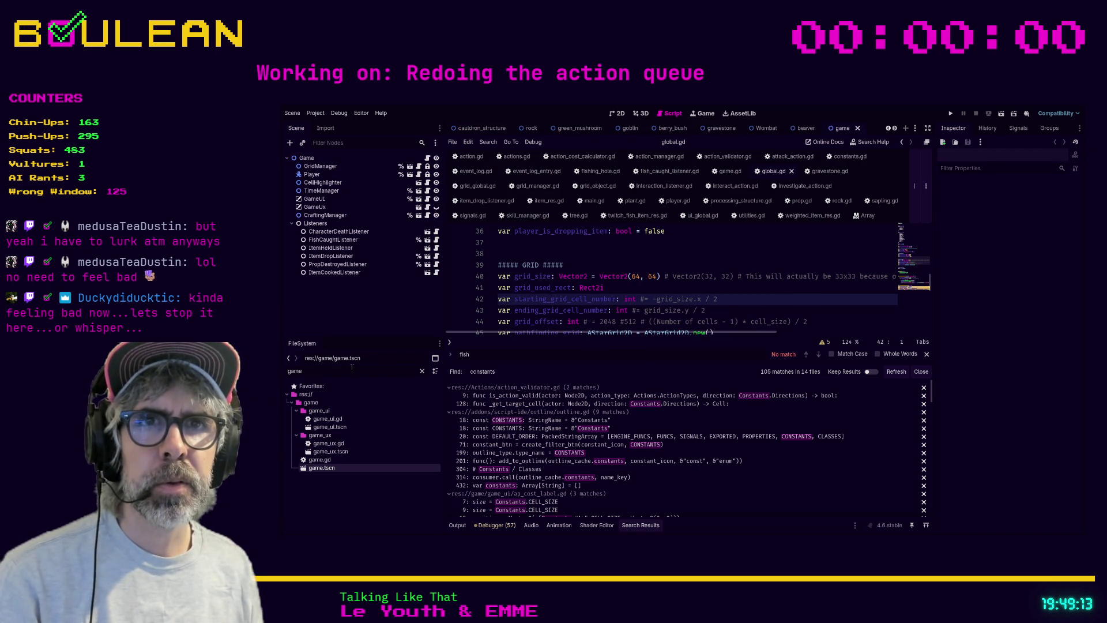
{"action": "type", "text": "grid"}
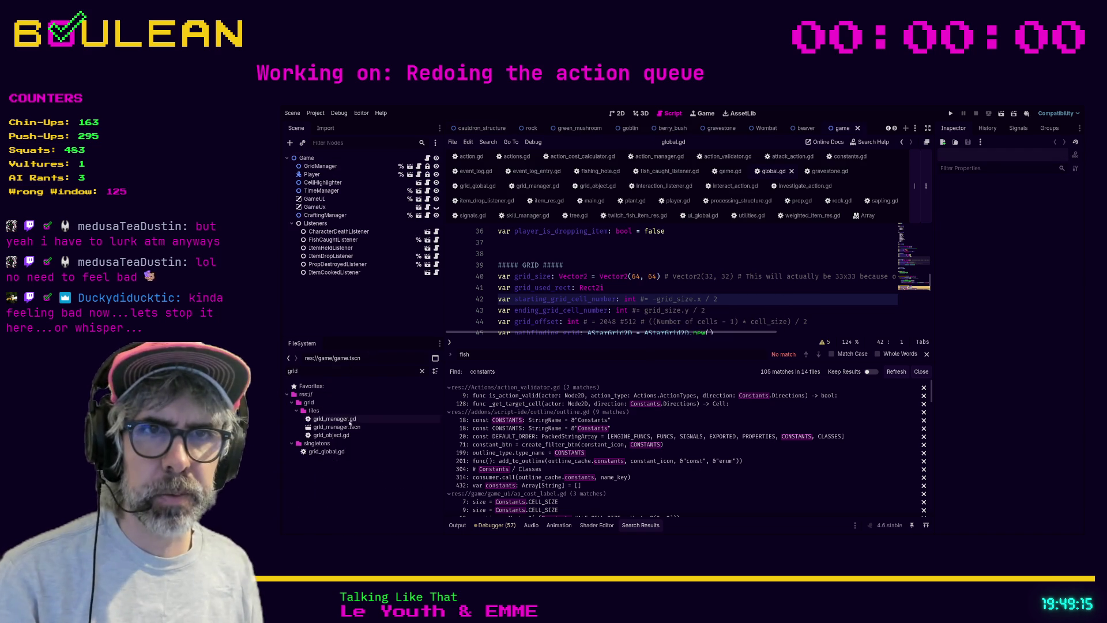
{"action": "double_click", "coordinate": [340, 429]}
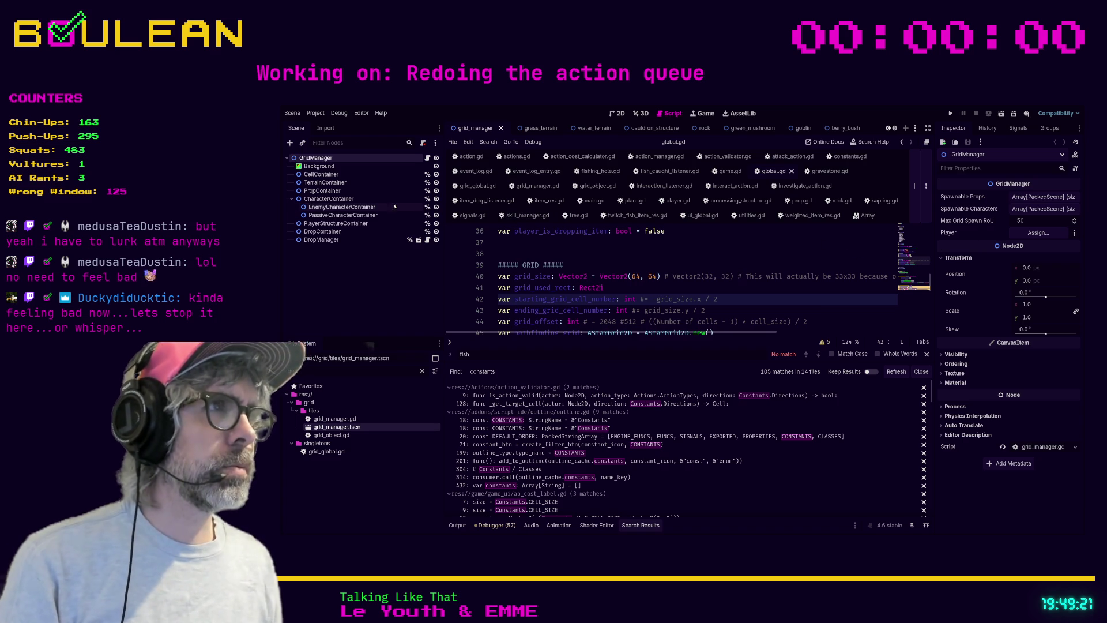
Step: Find each use of starting_grid_cell_number, ending at the grid_size declaration in global.gd
{"action": "left_click", "coordinate": [314, 166]}
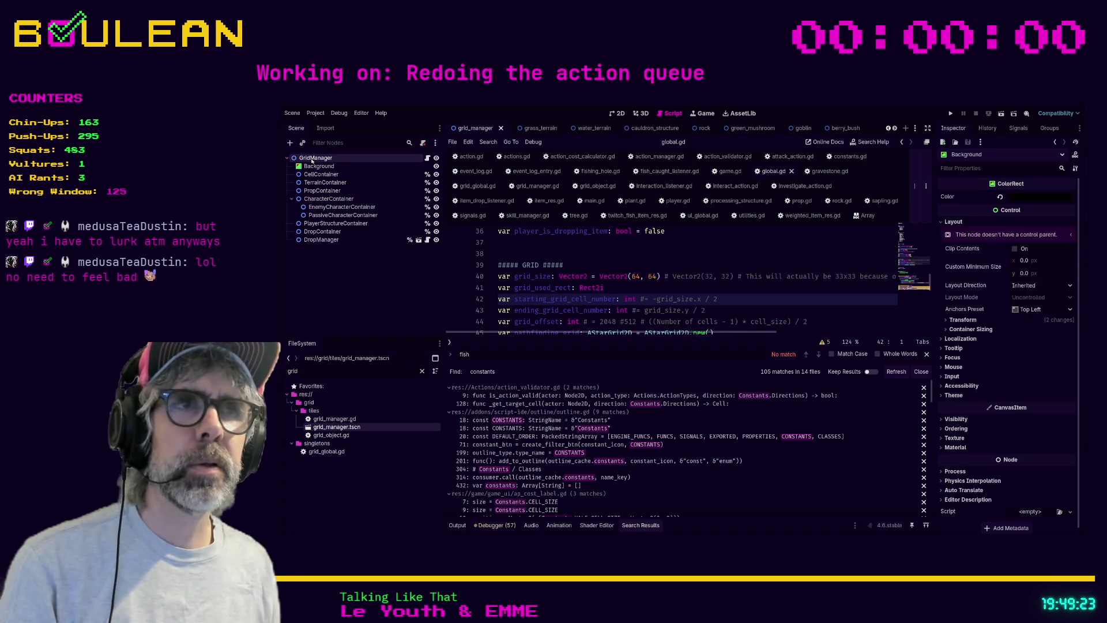
{"action": "left_click", "coordinate": [313, 158]}
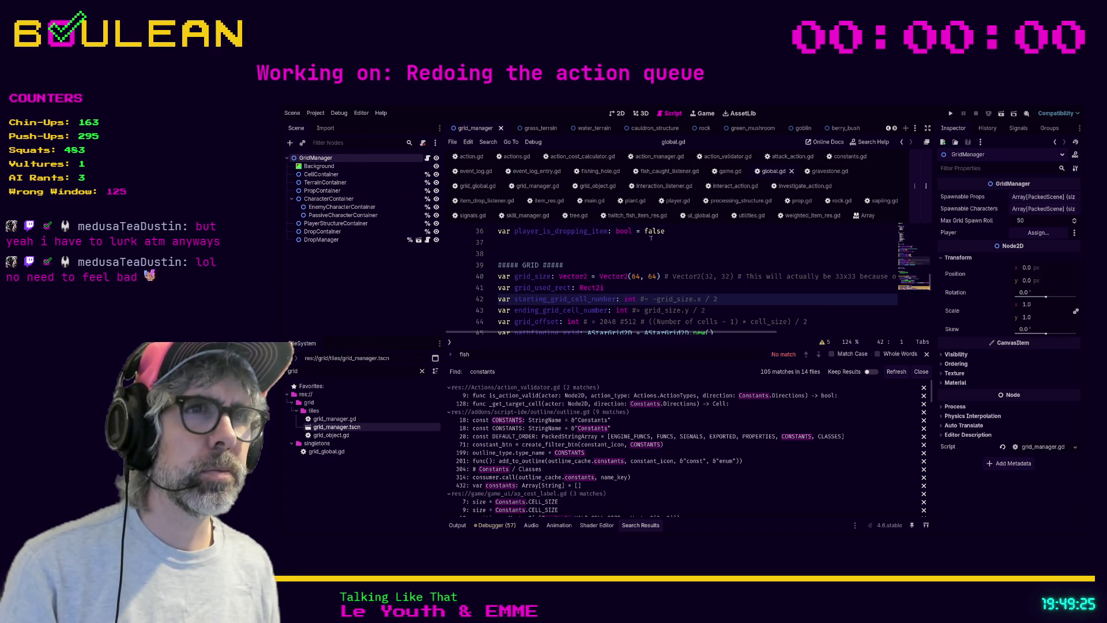
{"action": "scroll", "coordinate": [660, 261], "scroll_direction": "down", "scroll_amount": 1}
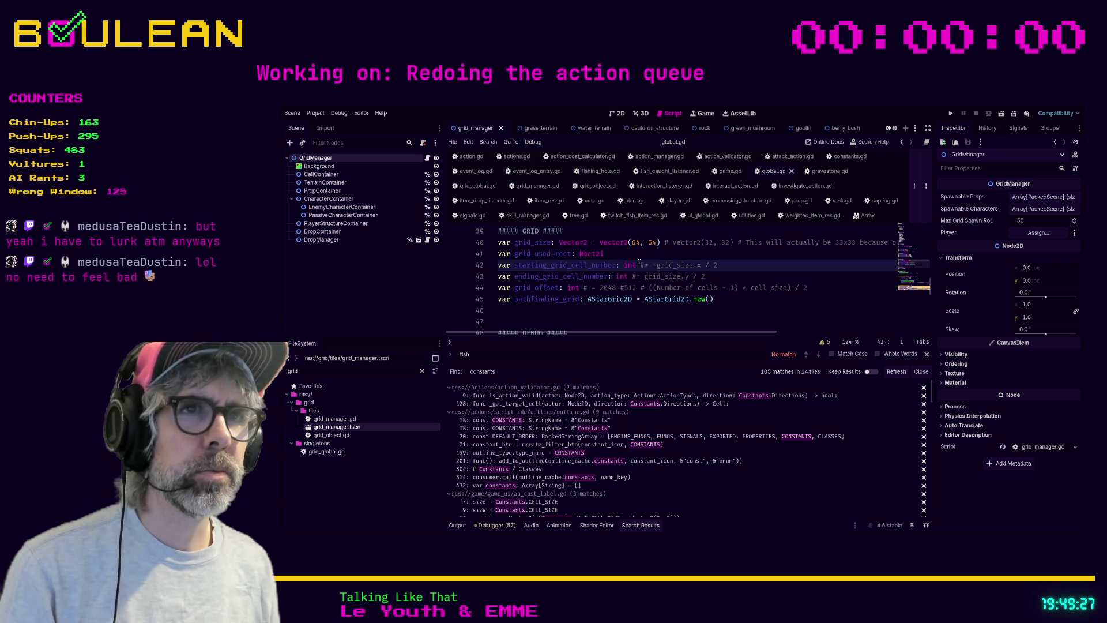
{"action": "double_click", "coordinate": [589, 268]}
{"action": "key", "text": "ctrl+f"}
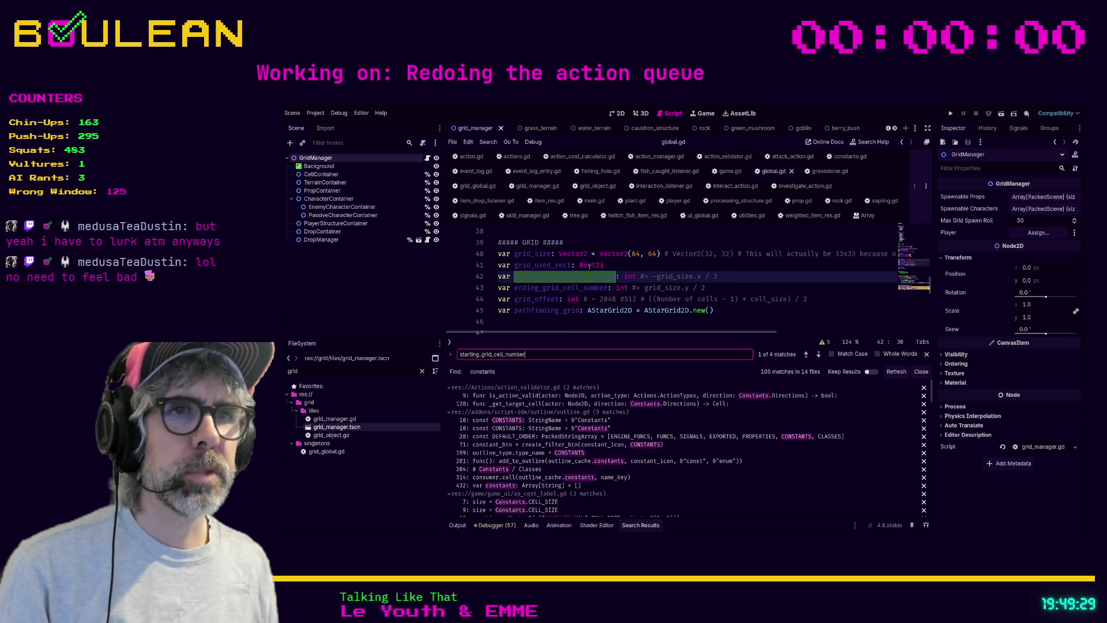
{"action": "left_click", "coordinate": [818, 353]}
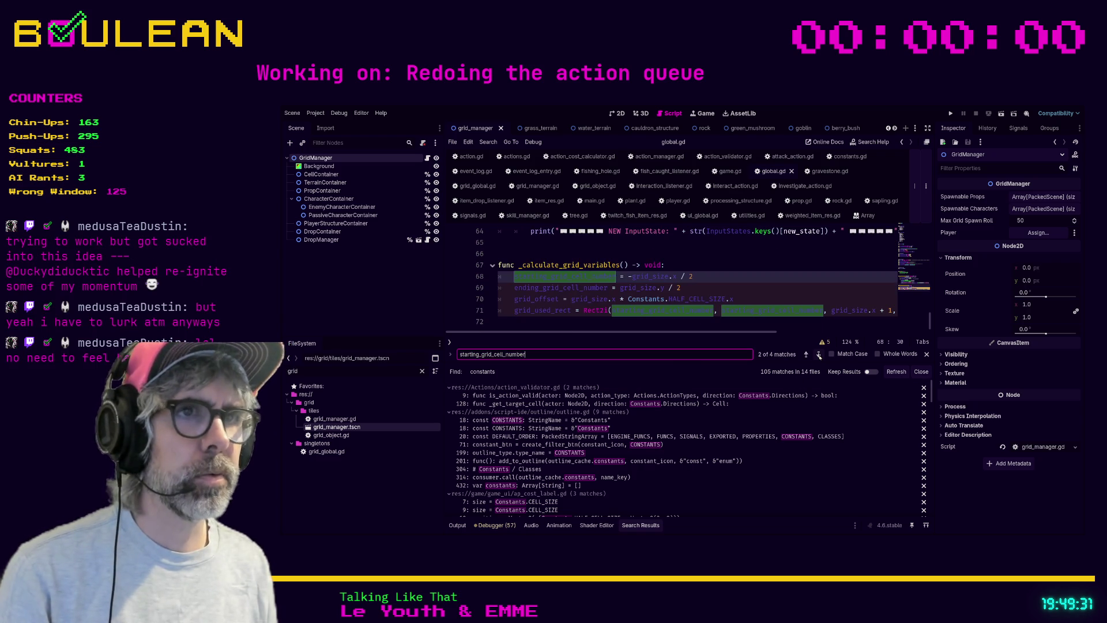
{"action": "left_click", "coordinate": [654, 280], "text": "ctrl"}
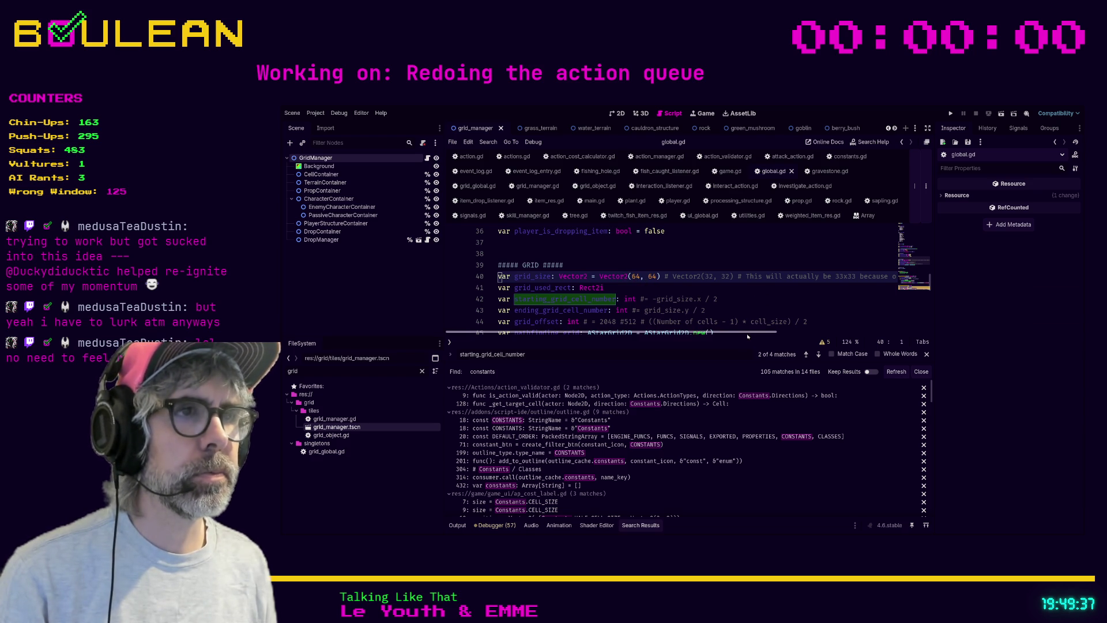
{"action": "mouse_move", "coordinate": [739, 335]}
{"action": "left_mouse_down"}
{"action": "mouse_move", "coordinate": [778, 334]}
{"action": "mouse_move", "coordinate": [693, 342]}
{"action": "left_mouse_up"}
Step: Save the current script with Ctrl+S
{"action": "left_click", "coordinate": [666, 286]}
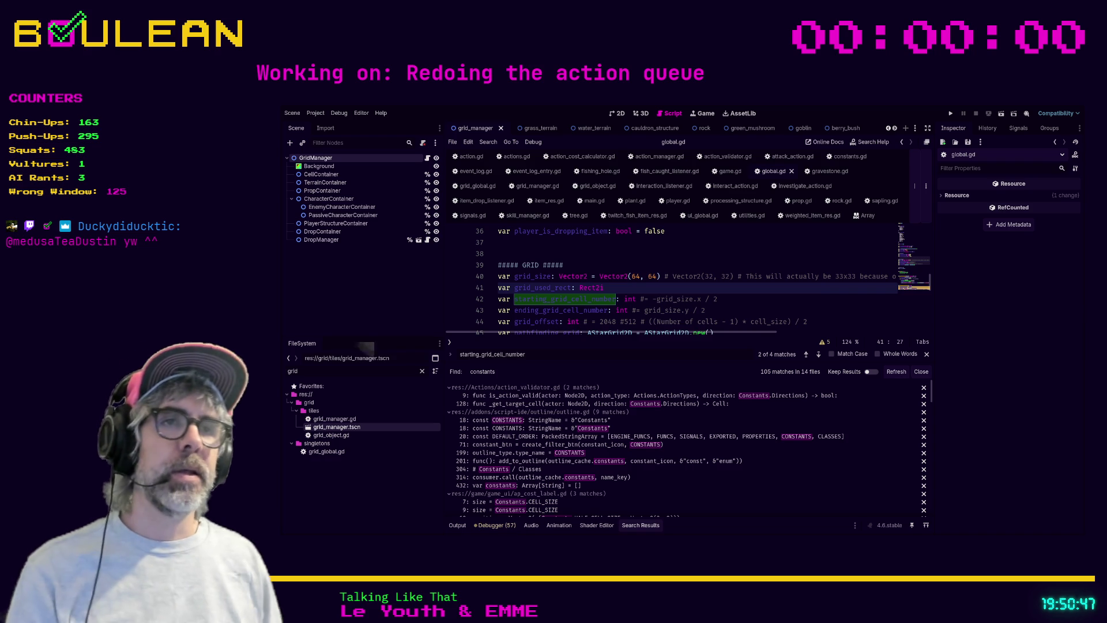
{"action": "left_click", "coordinate": [642, 256]}
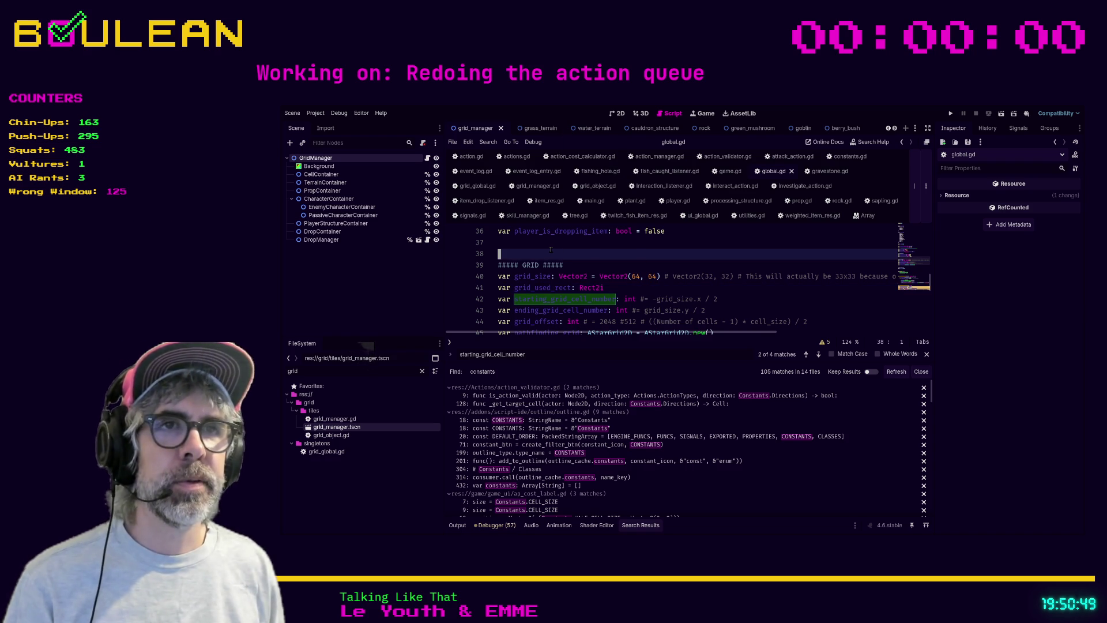
{"action": "key", "text": "ctrl+s"}
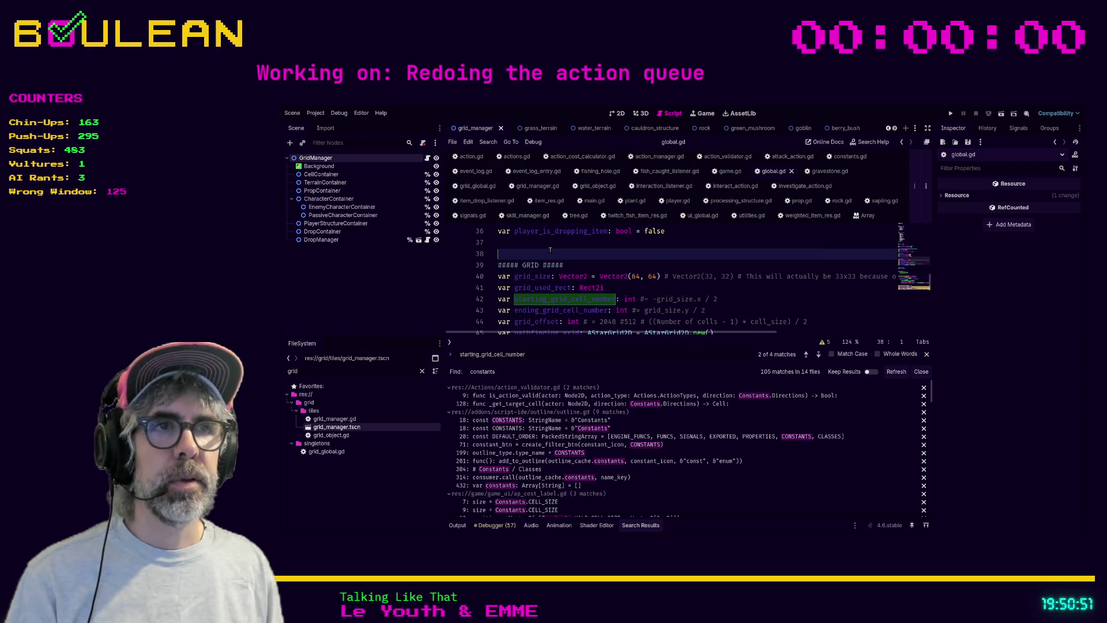
Step: Open signals.gd and search it for 'pick' to find the pickup_in_player_range signal
{"action": "left_click", "coordinate": [621, 267]}
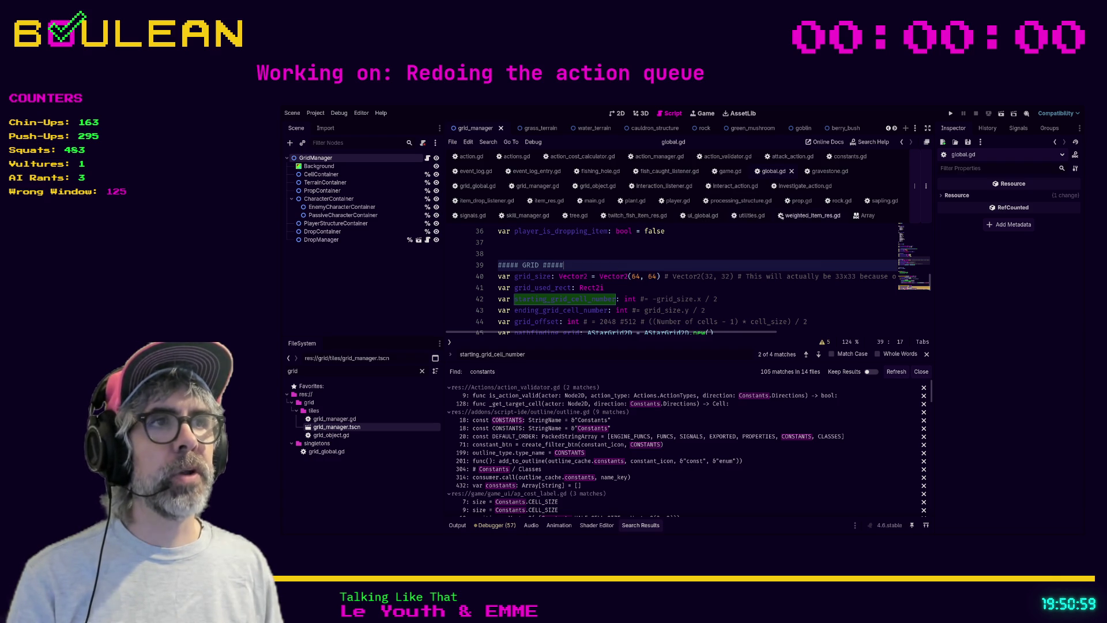
{"action": "left_click", "coordinate": [473, 215]}
{"action": "key", "text": "ctrl+f"}
{"action": "type", "text": "pick"}
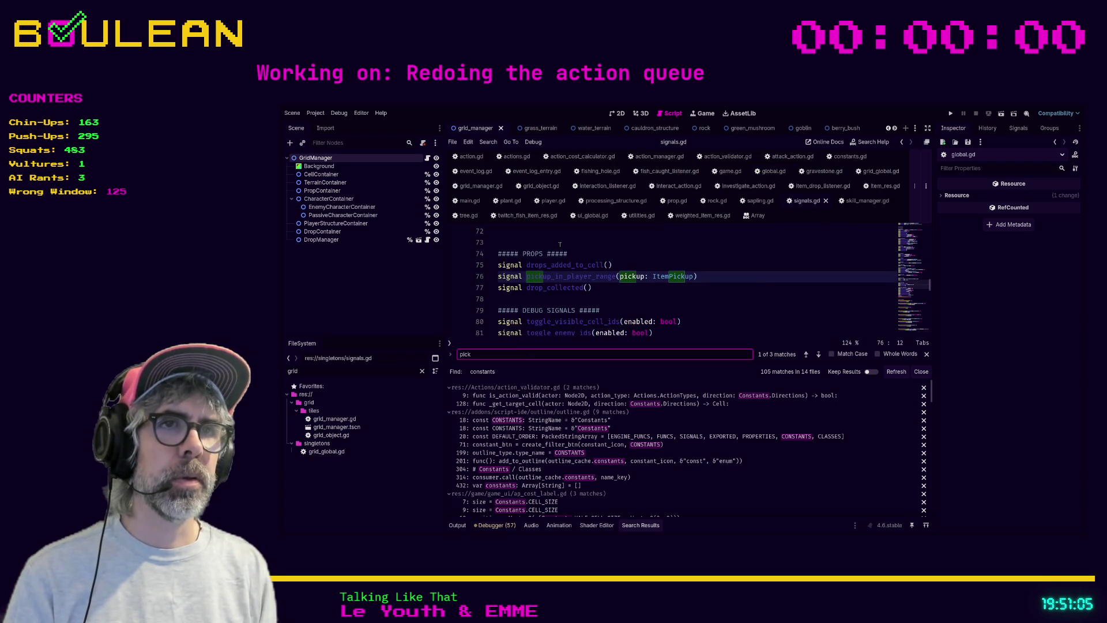
Step: Locate the drop_collected signal declaration in signals.gd and jump to where player.gd emits it
{"action": "left_click", "coordinate": [548, 287]}
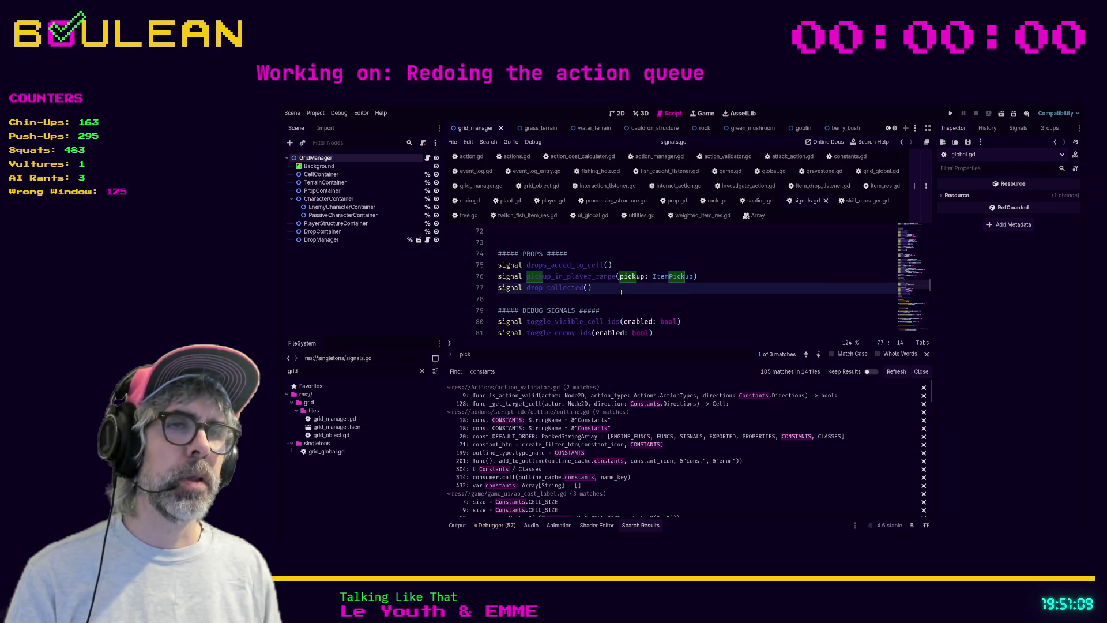
{"action": "left_click", "coordinate": [611, 289]}
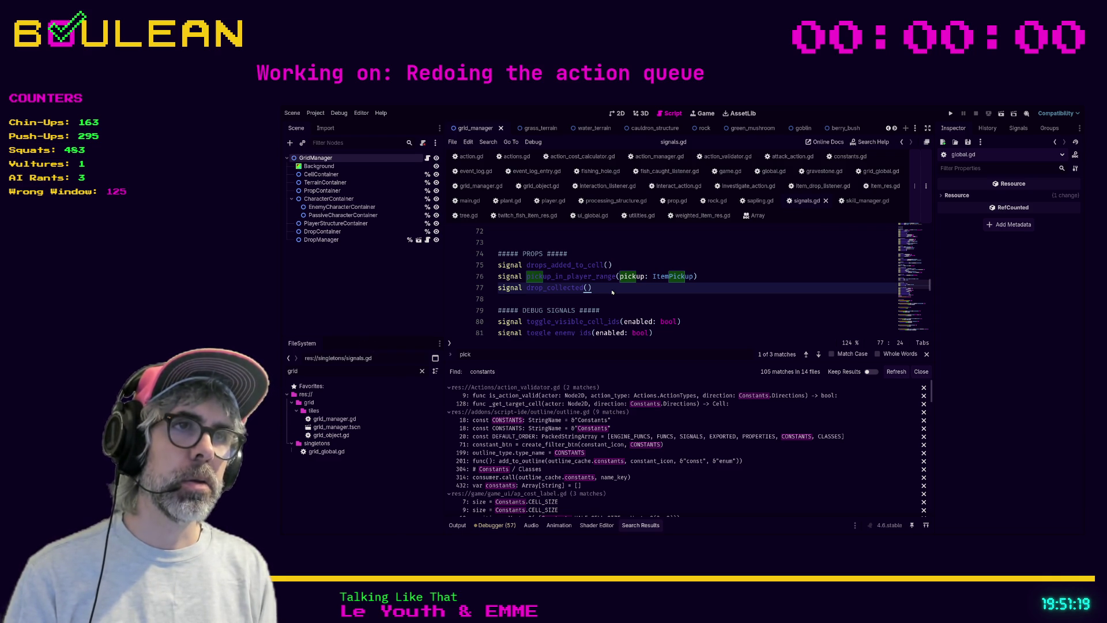
{"action": "type", "text": "drop_collected.emit"}
{"action": "left_click", "coordinate": [554, 395]}
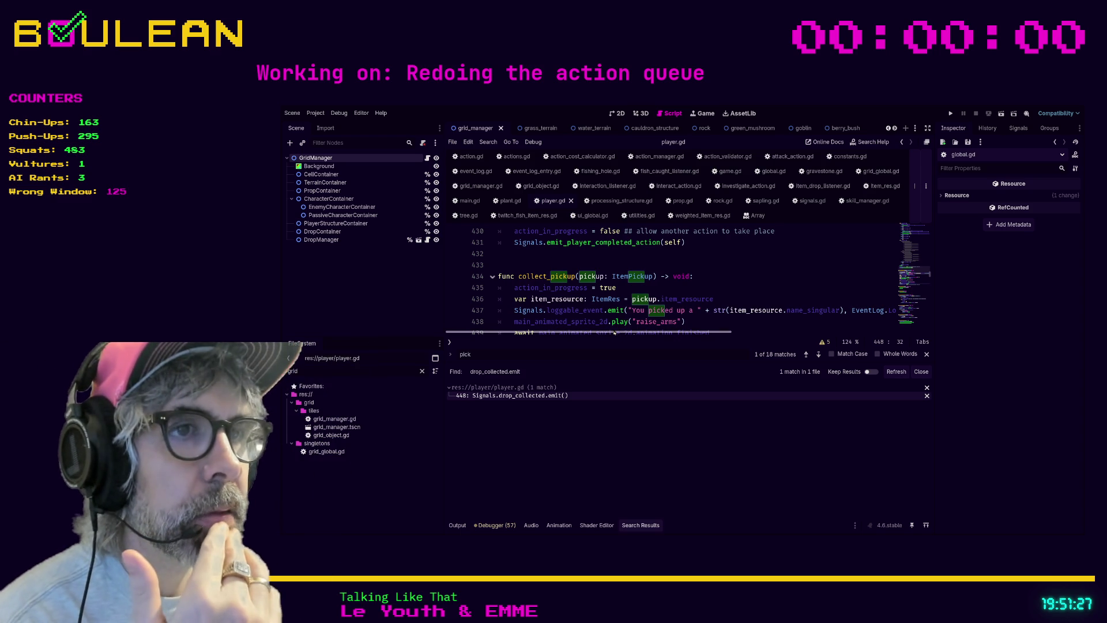
Step: Read through collect_pickup in player.gd down to the Signals.drop_collected.emit() call at line 448
{"action": "scroll", "coordinate": [616, 333], "scroll_direction": "right", "scroll_amount": 5}
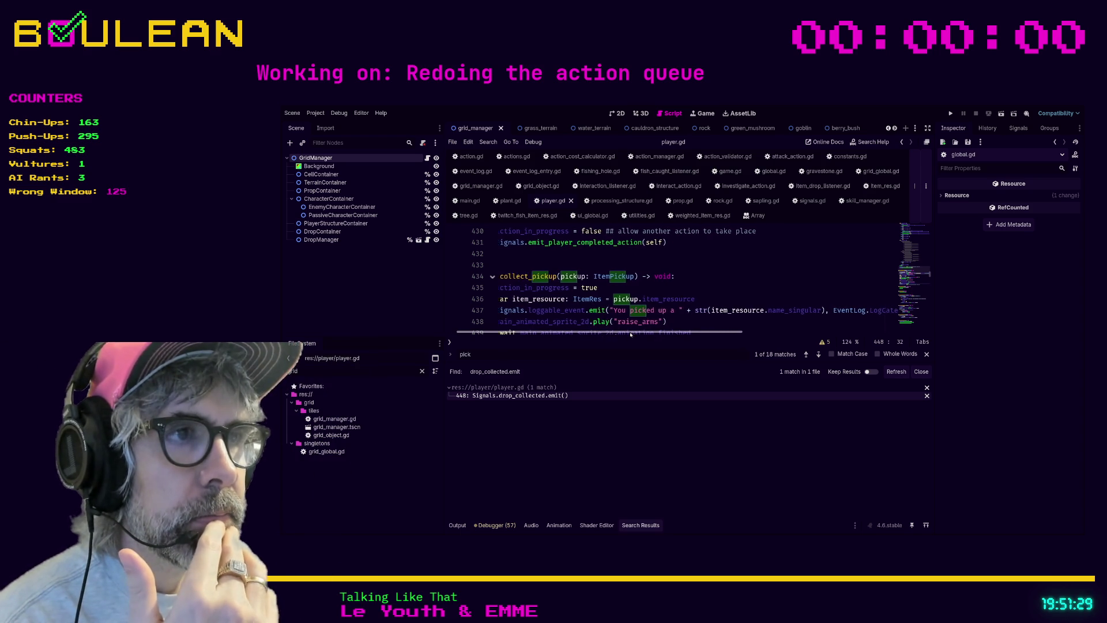
{"action": "scroll", "coordinate": [652, 335], "scroll_direction": "left", "scroll_amount": 5}
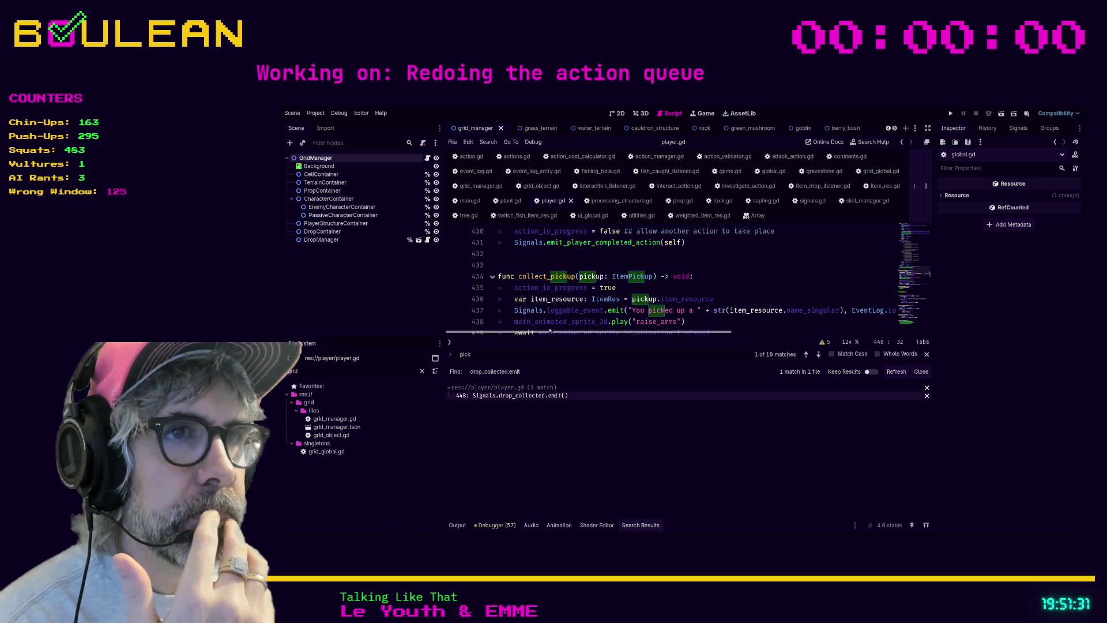
{"action": "left_click", "coordinate": [514, 309]}
{"action": "scroll", "coordinate": [706, 287], "scroll_direction": "down", "scroll_amount": 1}
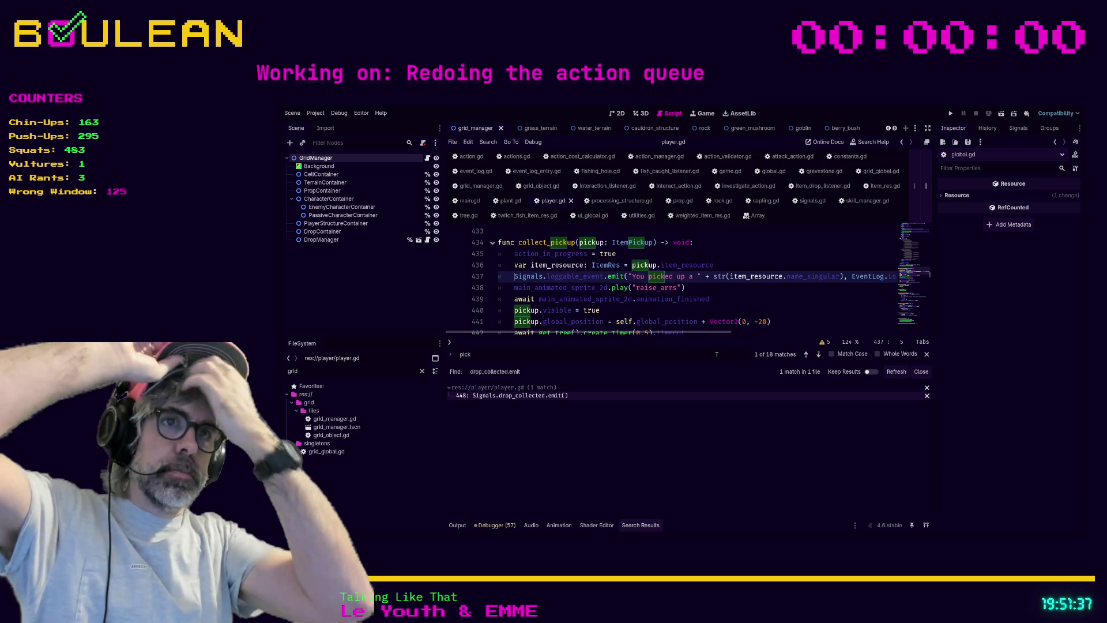
{"action": "scroll", "coordinate": [678, 295], "scroll_direction": "down", "scroll_amount": 1}
{"action": "scroll", "coordinate": [678, 295], "scroll_direction": "down", "scroll_amount": 1}
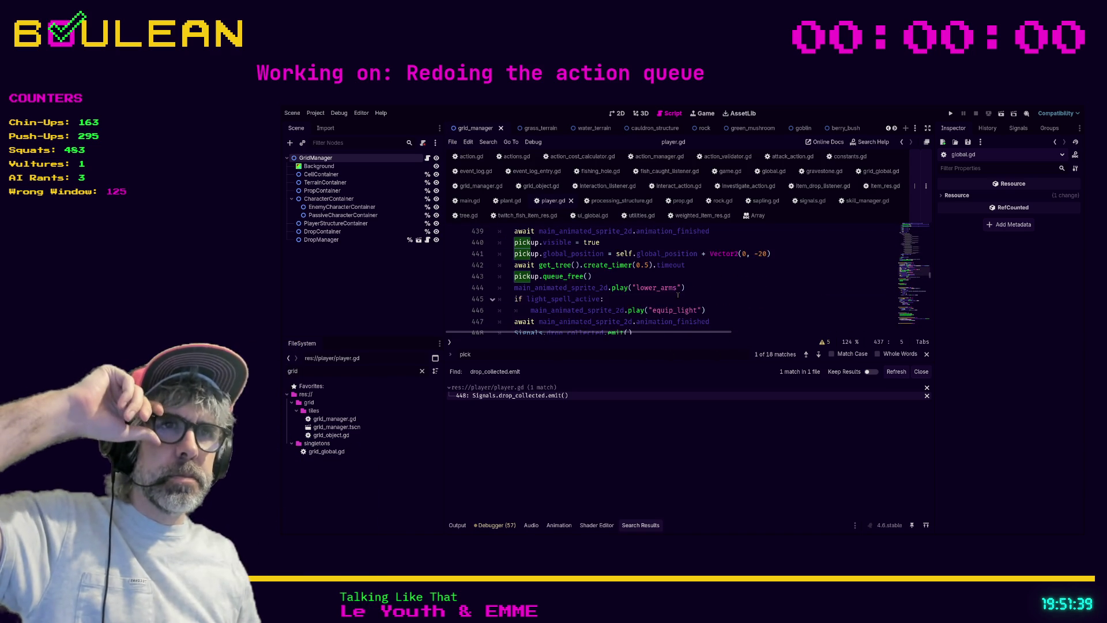
{"action": "scroll", "coordinate": [678, 295], "scroll_direction": "down", "scroll_amount": 1}
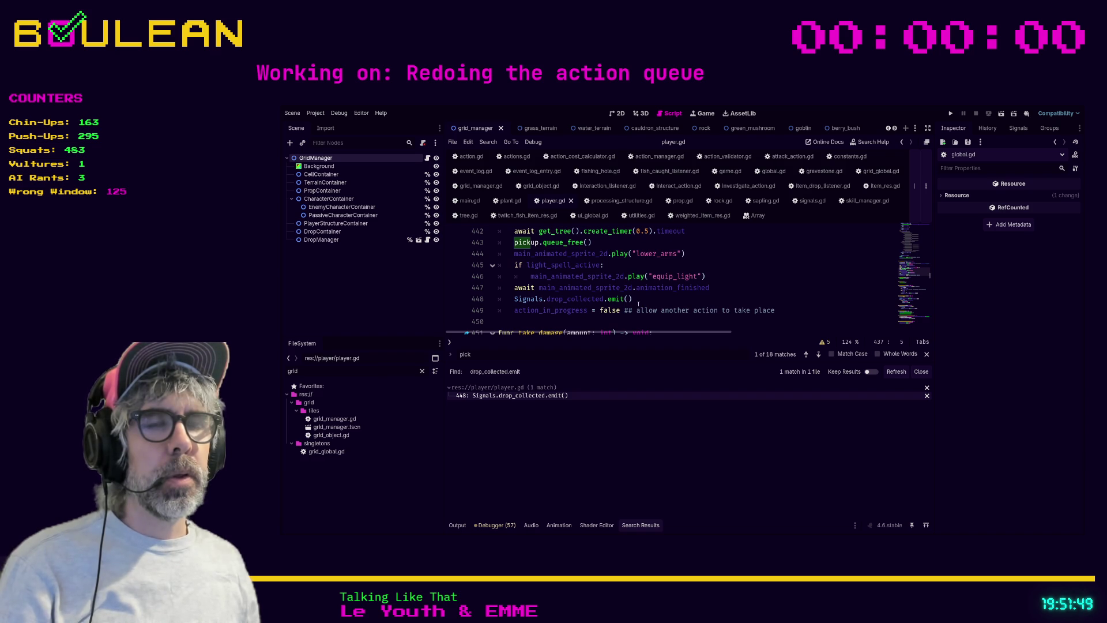
{"action": "scroll", "coordinate": [628, 301], "scroll_direction": "up", "scroll_amount": 3}
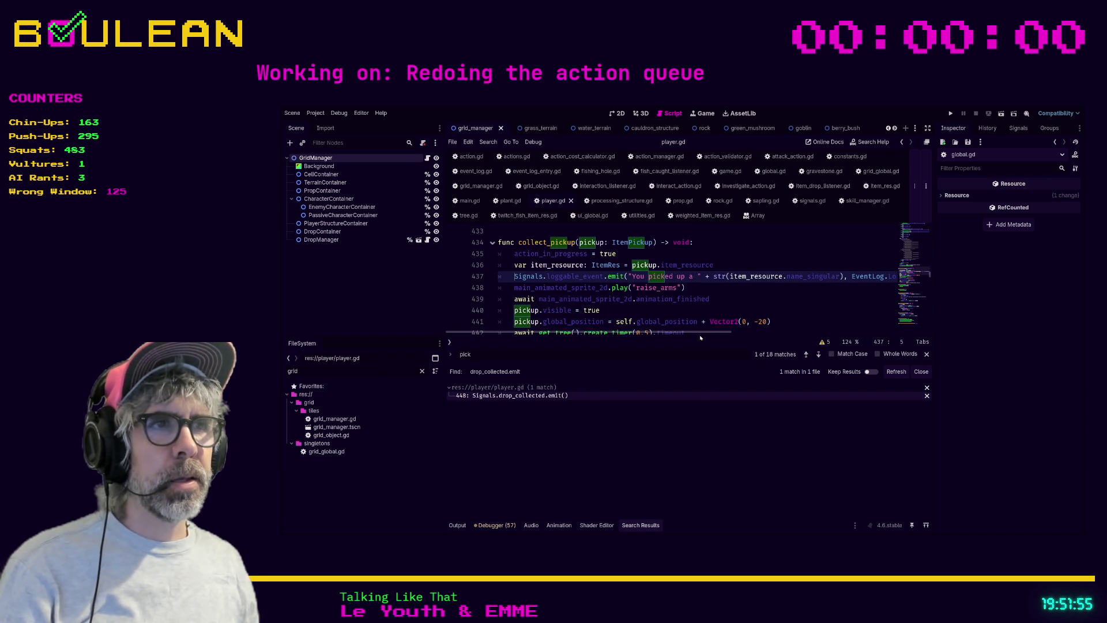
{"action": "mouse_move", "coordinate": [692, 333]}
{"action": "left_mouse_down"}
{"action": "mouse_move", "coordinate": [737, 313]}
{"action": "mouse_move", "coordinate": [690, 306]}
{"action": "left_mouse_up"}
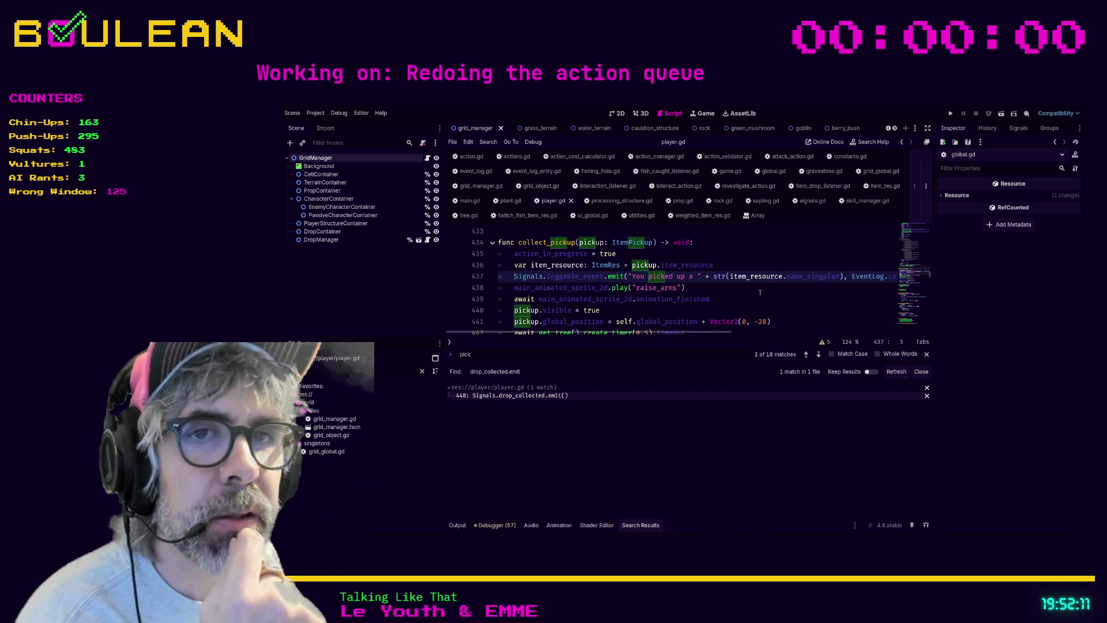
Step: Open fish_caught_listener.gd and fold its long names array
{"action": "left_click", "coordinate": [686, 173]}
{"action": "scroll", "coordinate": [698, 271], "scroll_direction": "down", "scroll_amount": 10}
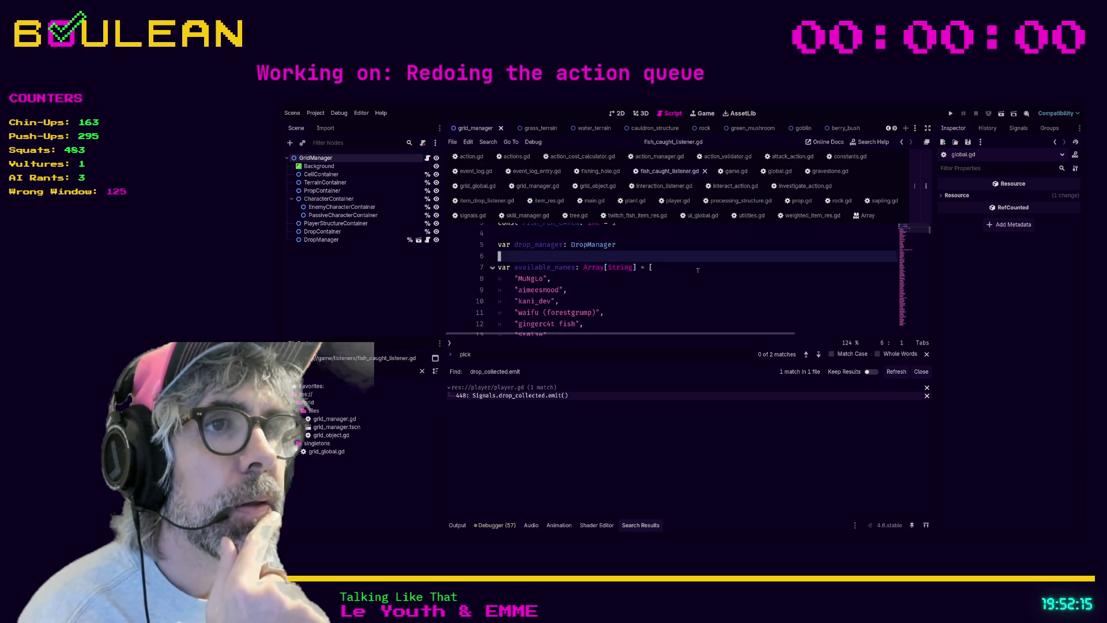
{"action": "scroll", "coordinate": [698, 270], "scroll_direction": "up", "scroll_amount": 10}
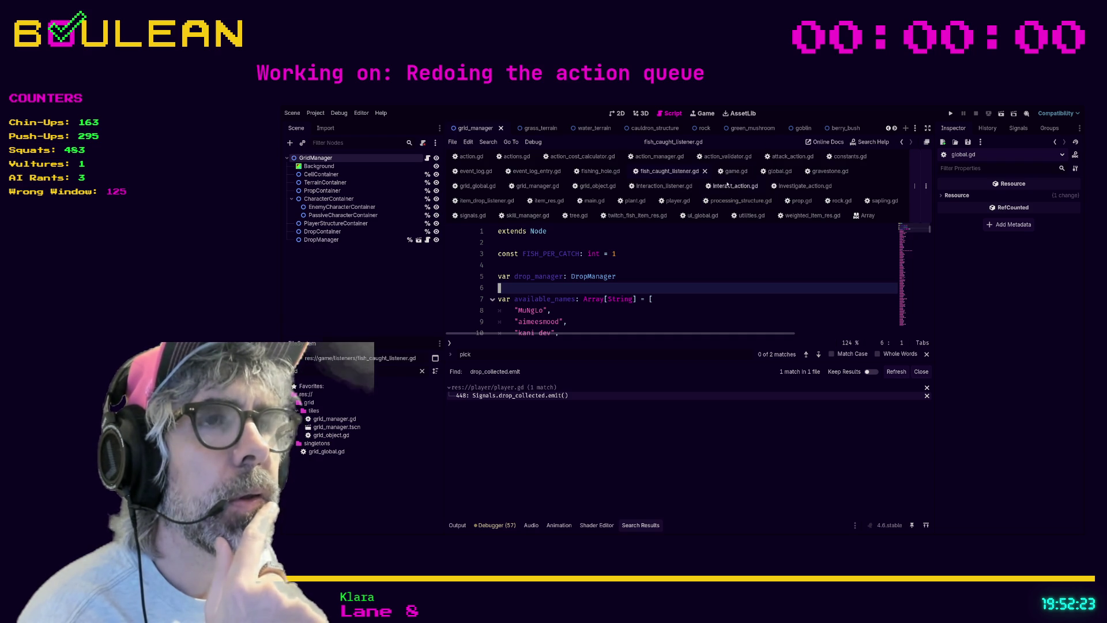
{"action": "scroll", "coordinate": [684, 254], "scroll_direction": "down", "scroll_amount": 6}
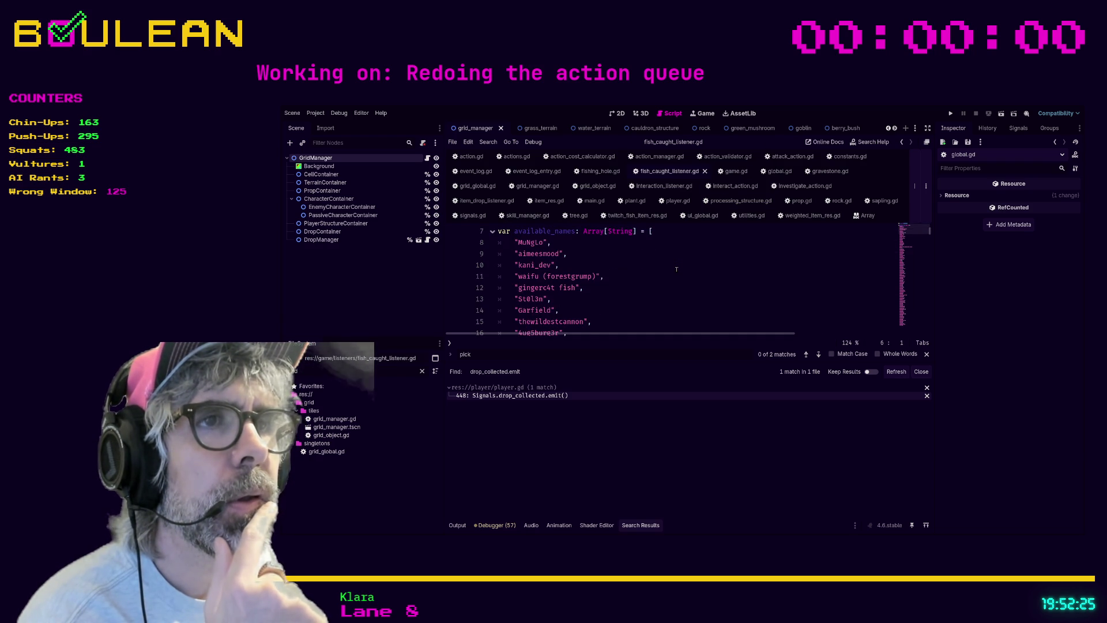
{"action": "scroll", "coordinate": [676, 269], "scroll_direction": "up", "scroll_amount": 3}
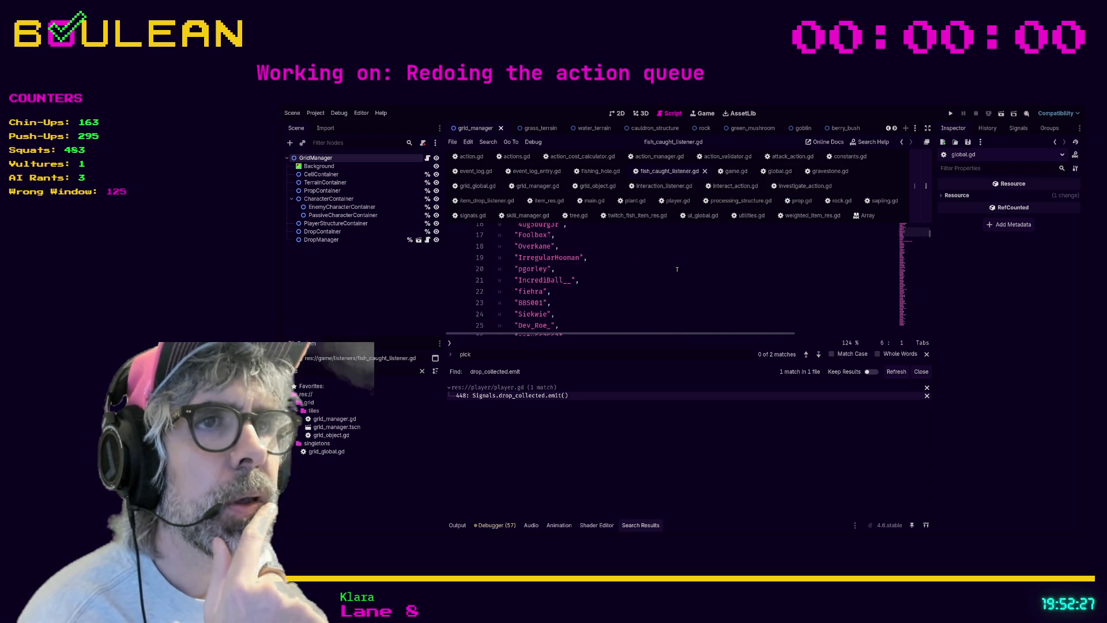
{"action": "scroll", "coordinate": [676, 269], "scroll_direction": "up", "scroll_amount": 3}
{"action": "left_click", "coordinate": [493, 292]}
{"action": "scroll", "coordinate": [669, 252], "scroll_direction": "down", "scroll_amount": 3}
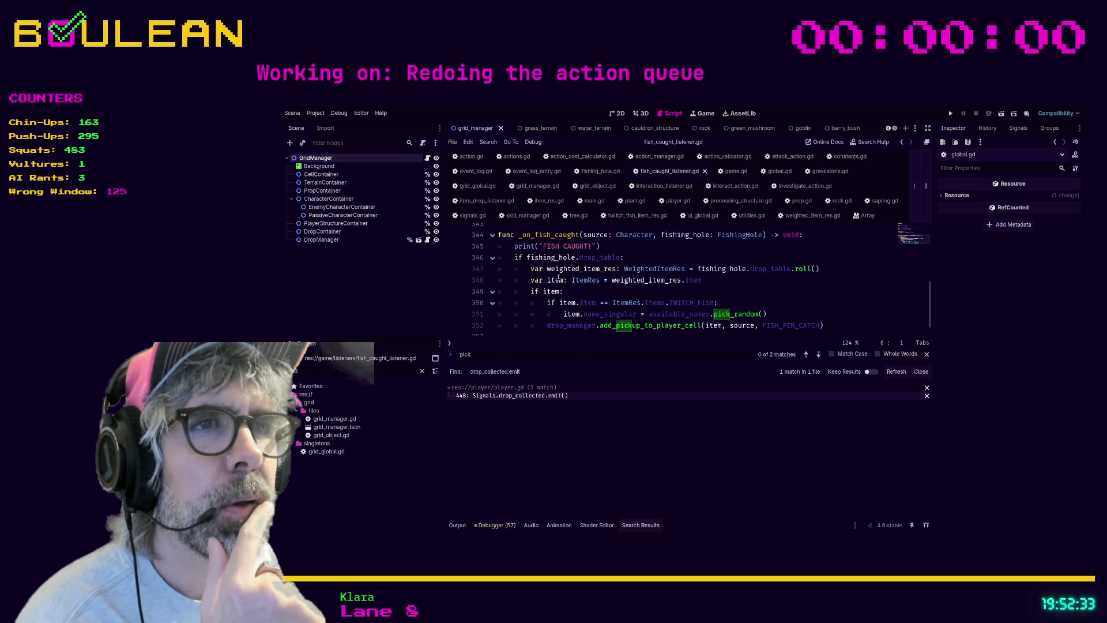
{"action": "scroll", "coordinate": [553, 279], "scroll_direction": "down", "scroll_amount": 1}
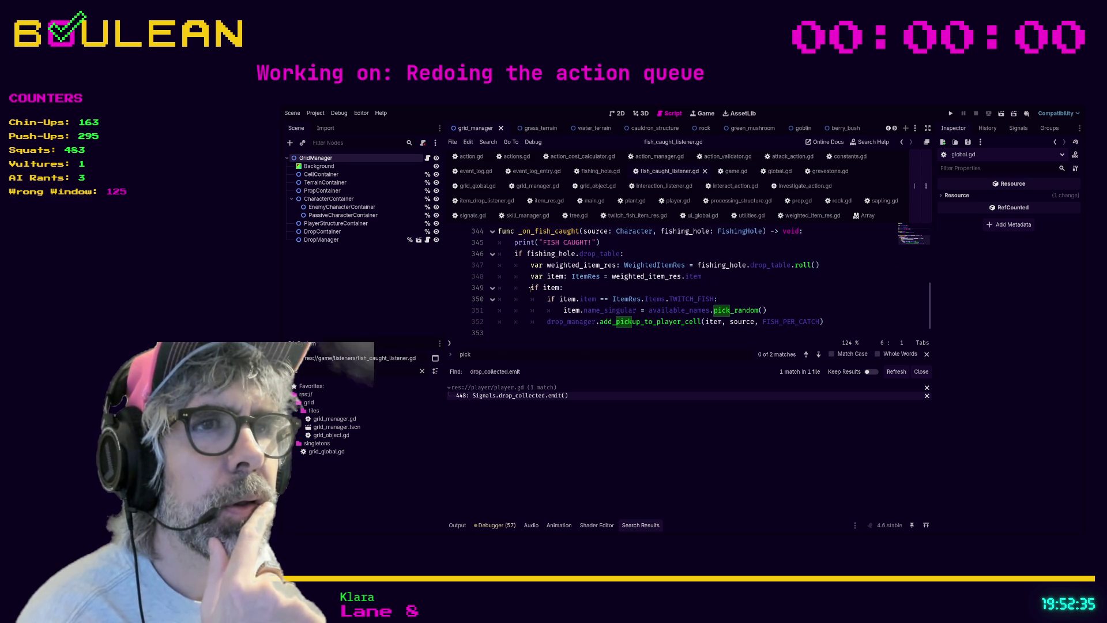
Step: Inspect the if item check and the random name pick around lines 349–351 in _on_fish_caught
{"action": "left_click", "coordinate": [633, 289]}
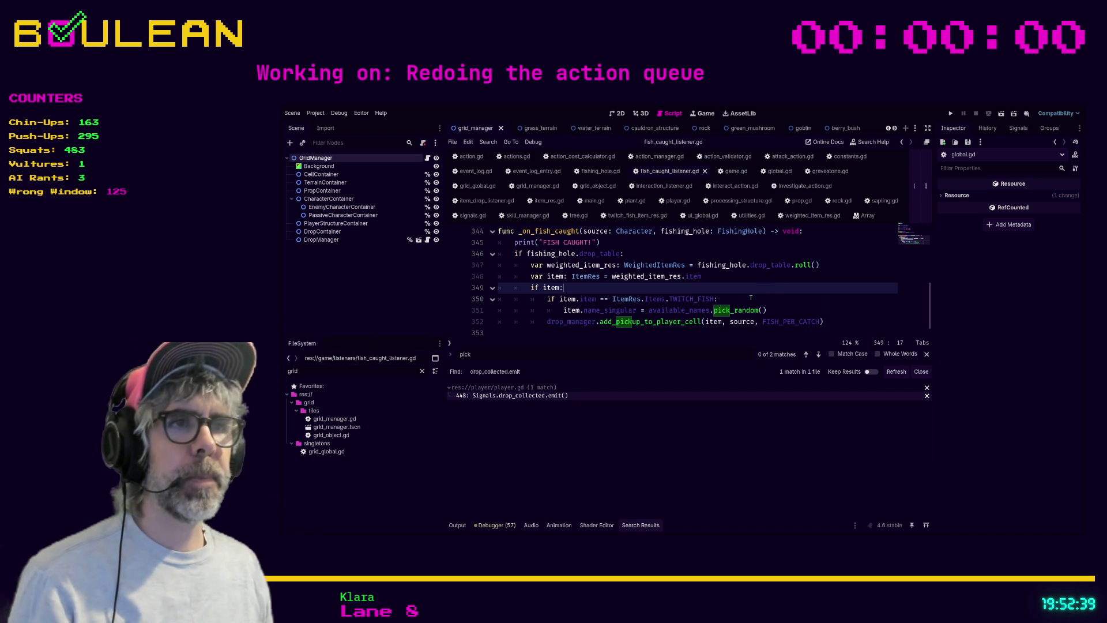
{"action": "left_click", "coordinate": [774, 311]}
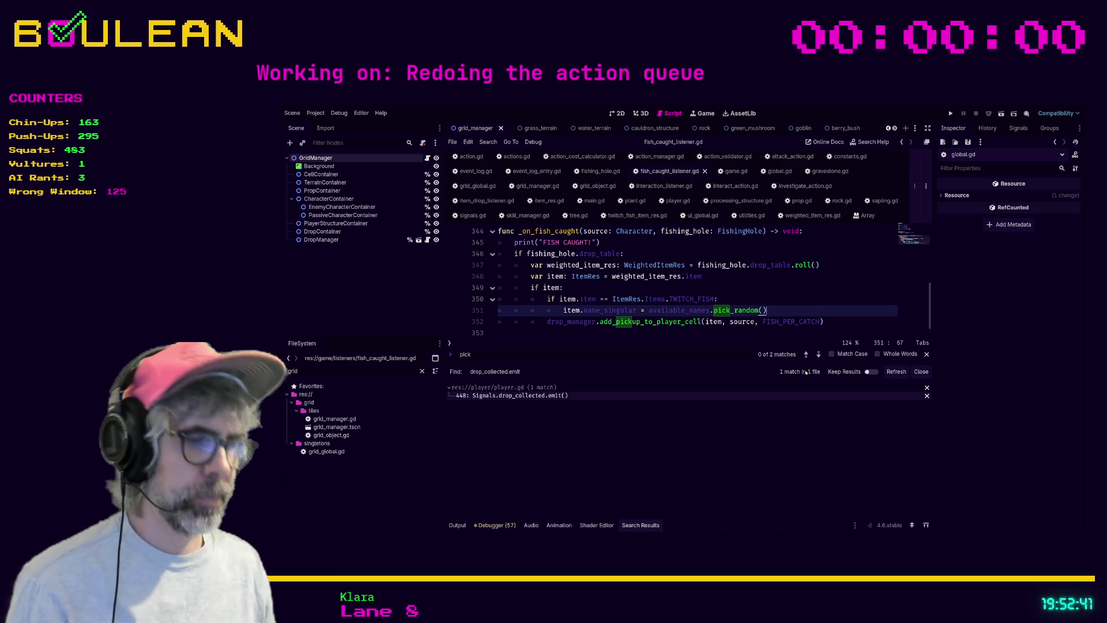
{"action": "key", "text": "F8"}
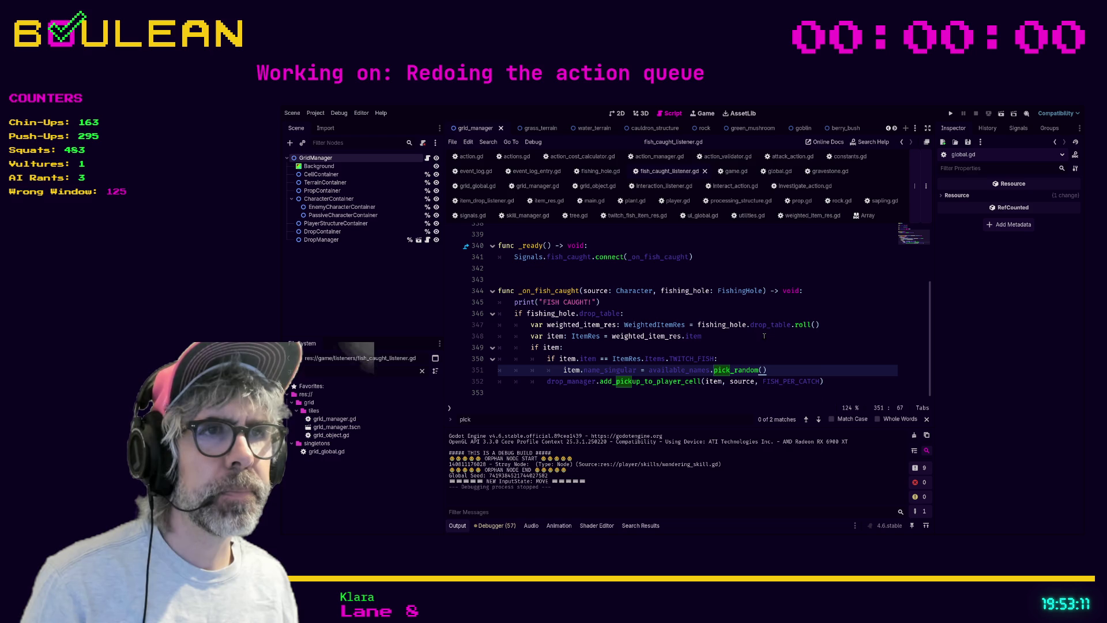
{"action": "key", "text": "Up"}
{"action": "key", "text": "Up"}
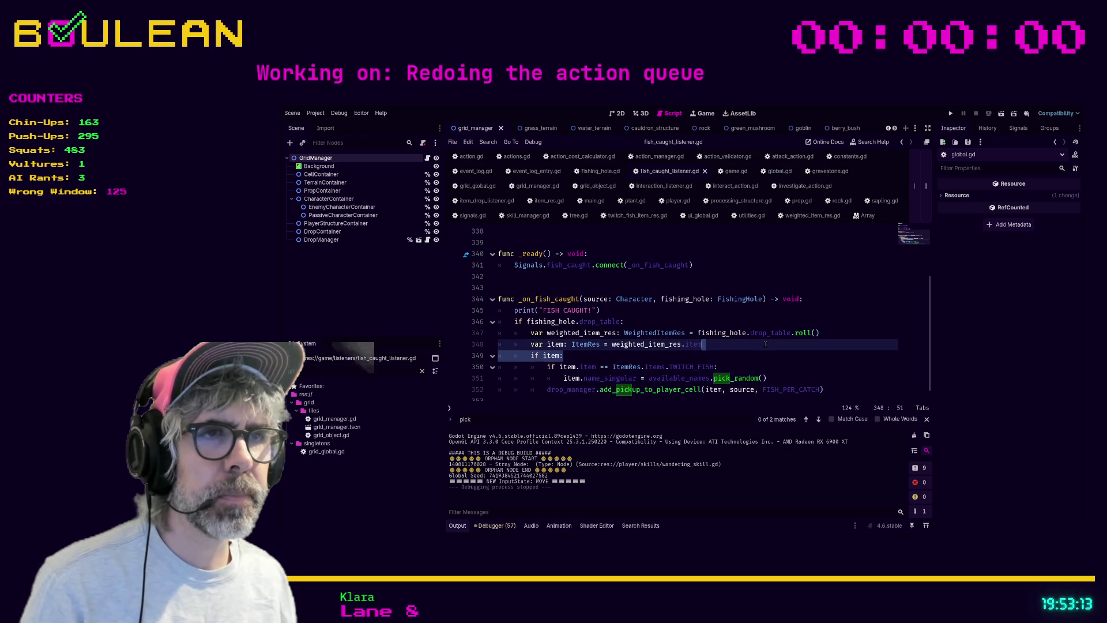
{"action": "scroll", "coordinate": [749, 354], "scroll_direction": "up", "scroll_amount": 1}
{"action": "scroll", "coordinate": [747, 358], "scroll_direction": "down", "scroll_amount": 1}
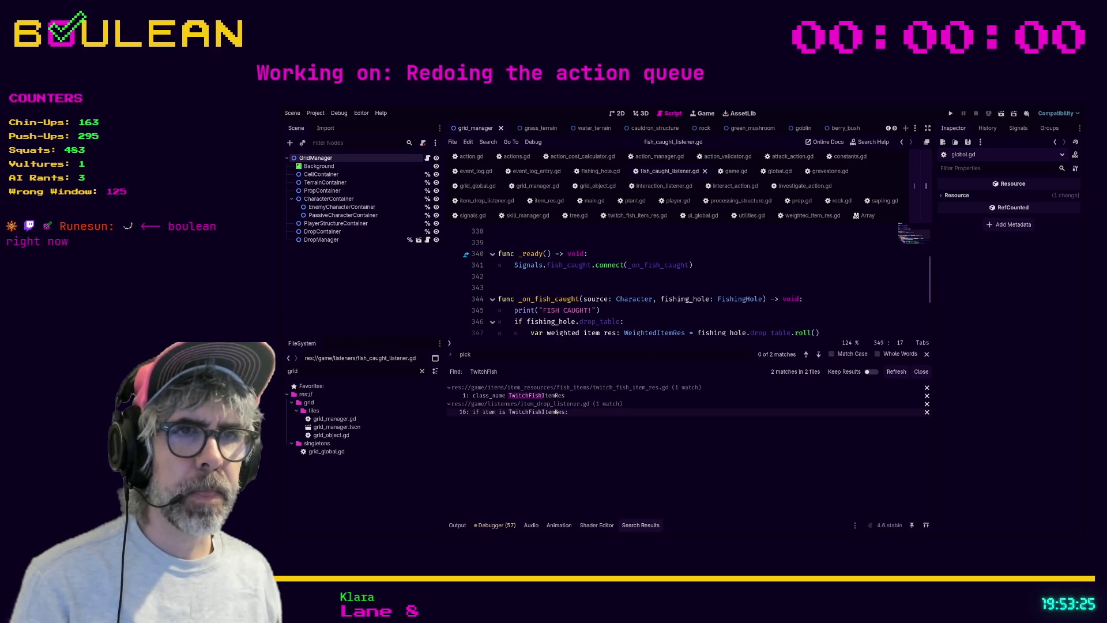
Step: Comment out the TwitchFish check on lines 16–18 of item_drop_listener.gd and run the game
{"action": "left_click", "coordinate": [555, 413]}
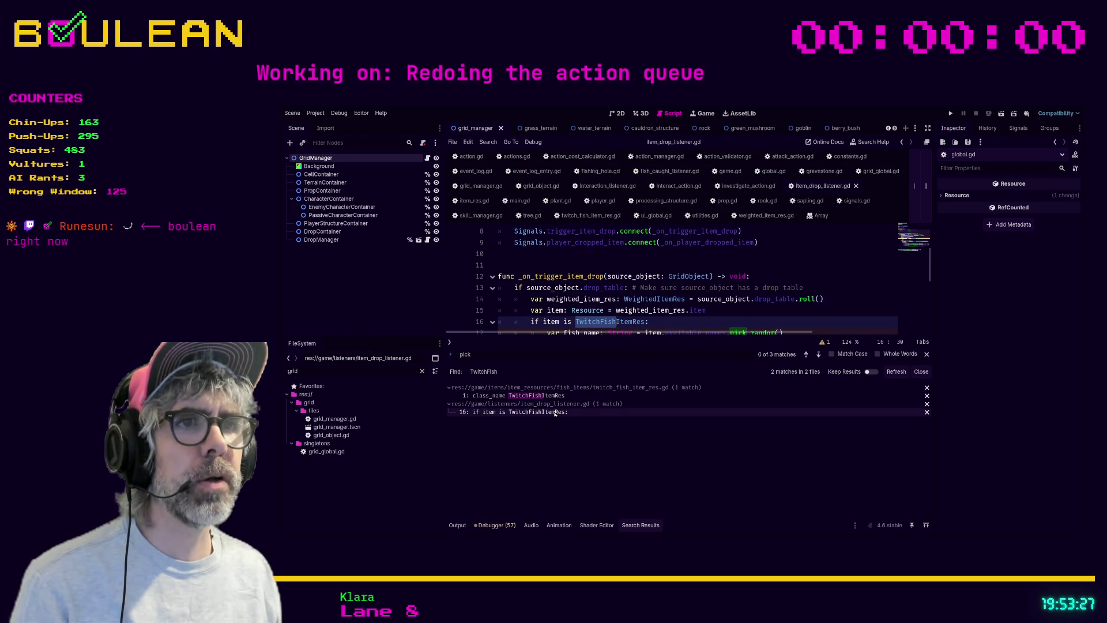
{"action": "left_click_drag", "start_coordinate": [659, 360], "coordinate": [654, 436]}
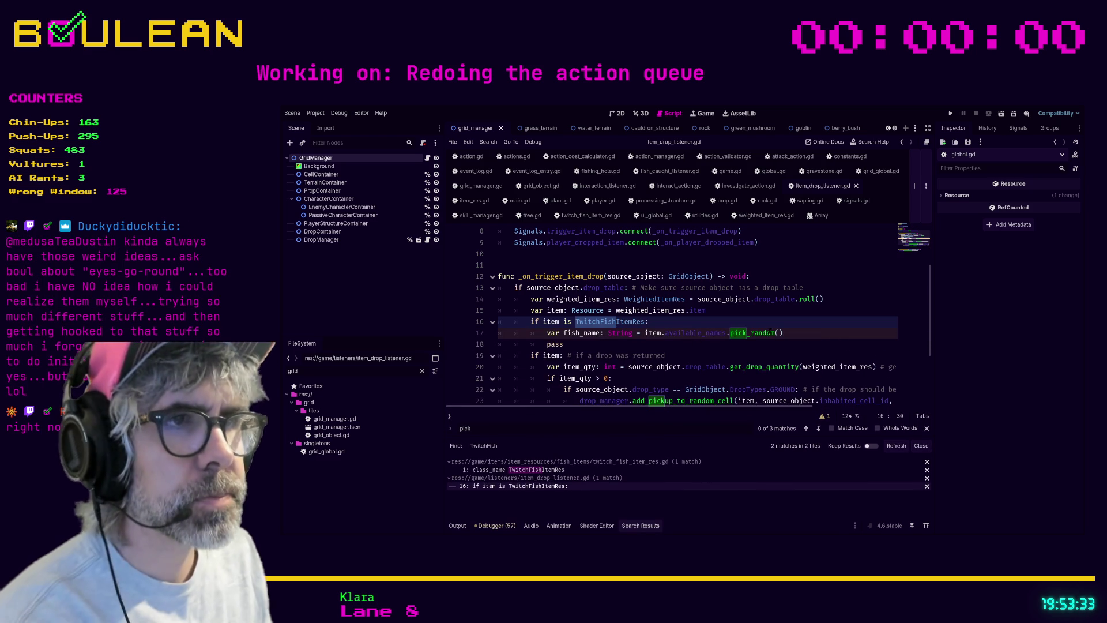
{"action": "scroll", "coordinate": [686, 305], "scroll_direction": "down", "scroll_amount": 1}
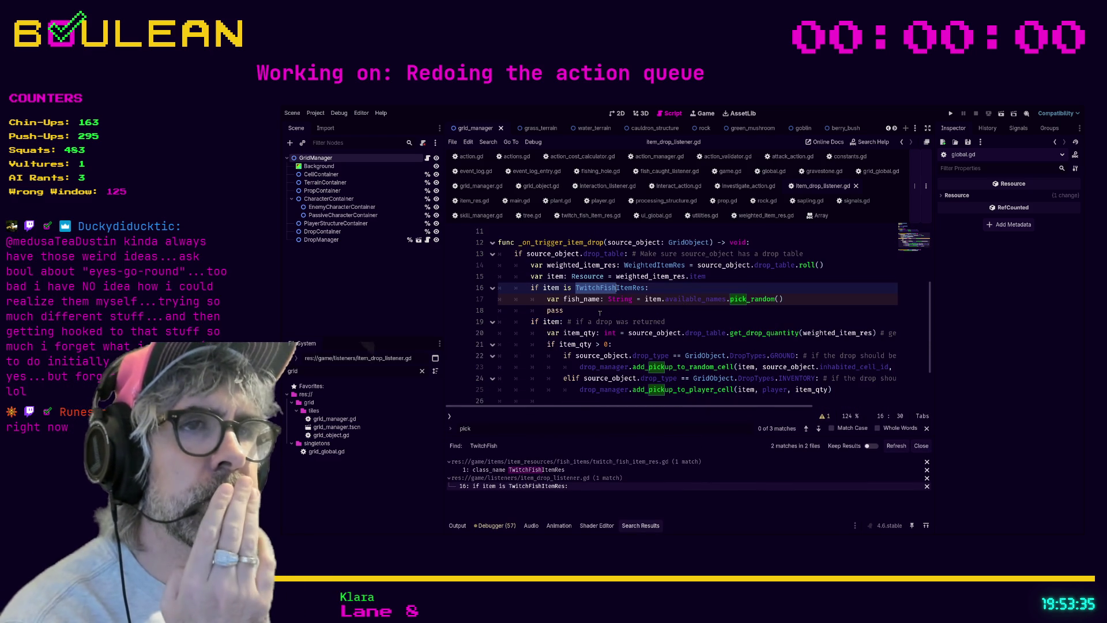
{"action": "left_click_drag", "start_coordinate": [594, 314], "coordinate": [498, 287]}
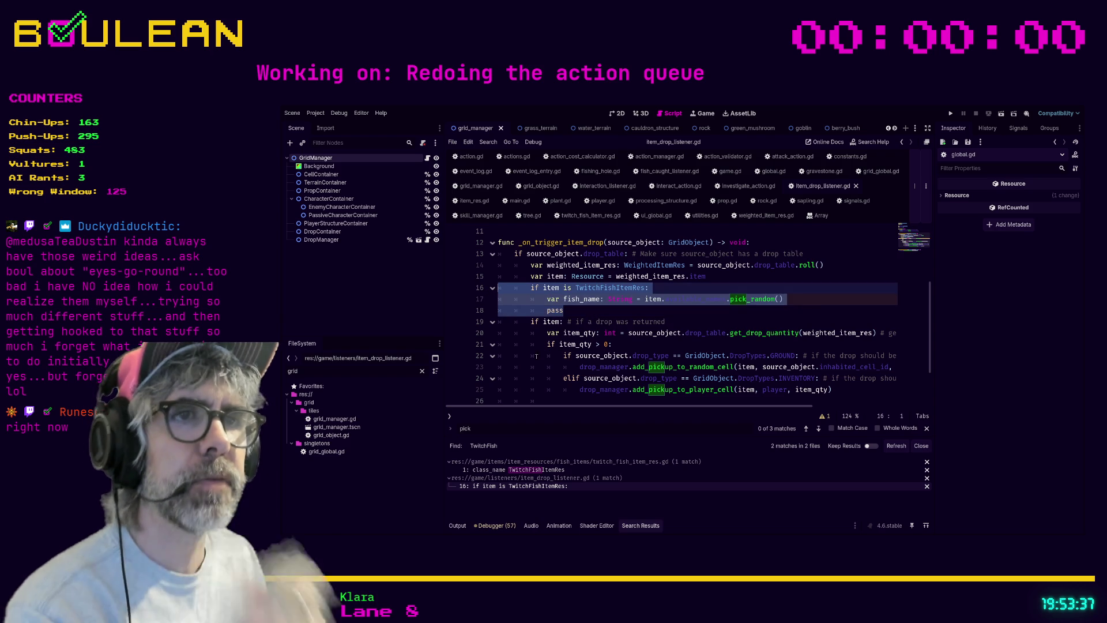
{"action": "key", "text": "ctrl+k"}
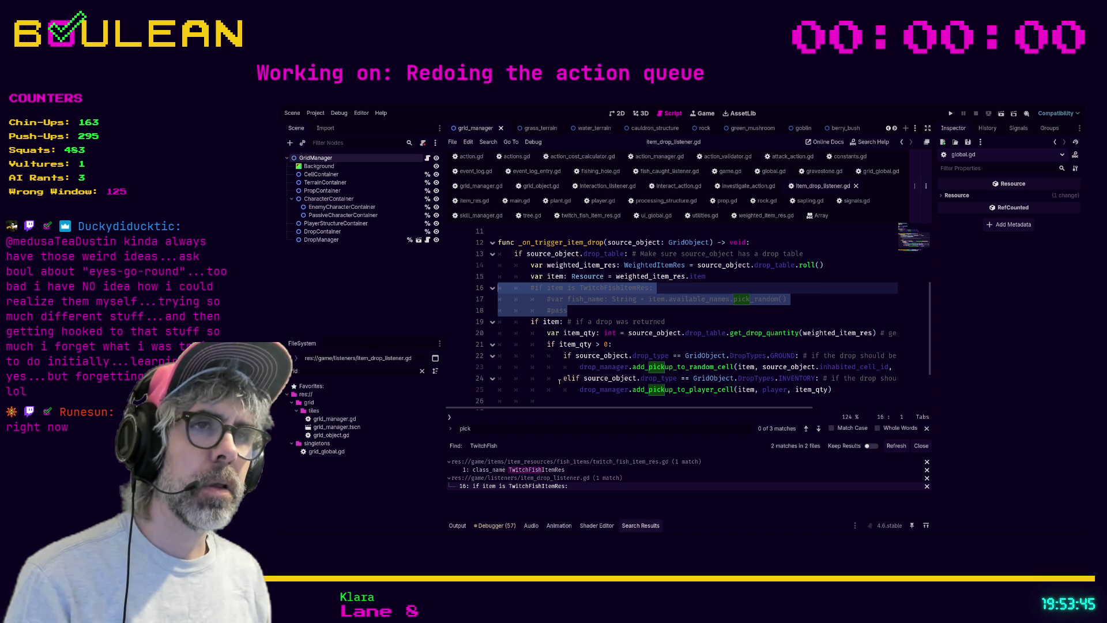
{"action": "key", "text": "F5"}
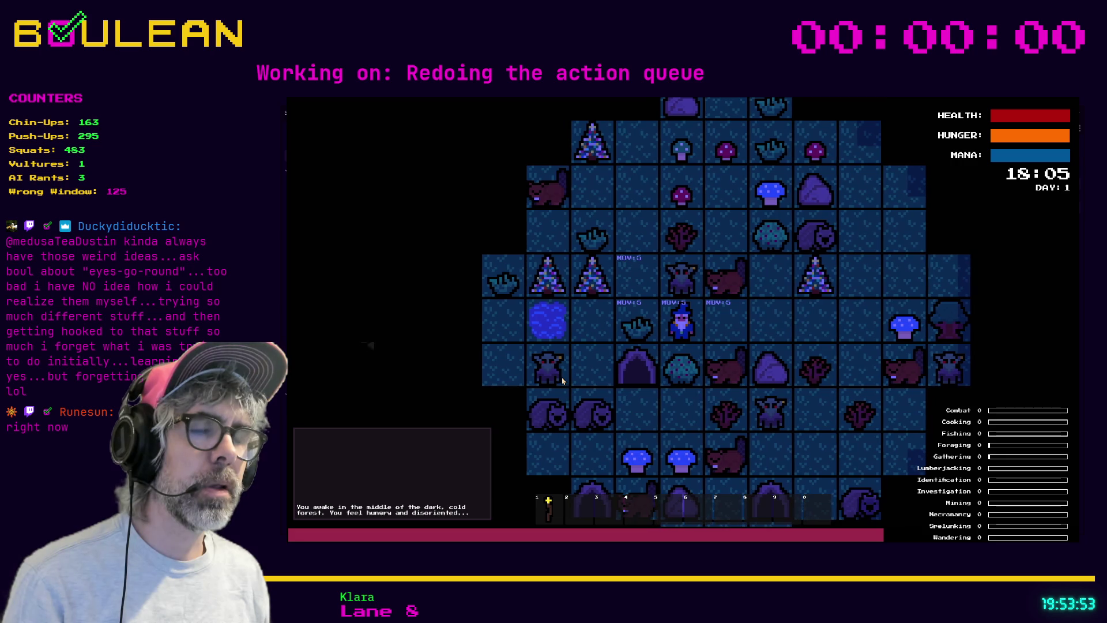
Step: Walk the wizard to the fishing hole, catch two fish, then stop the game
{"action": "key", "text": "Left"}
{"action": "key", "text": "Left"}
{"action": "key", "text": "Left"}
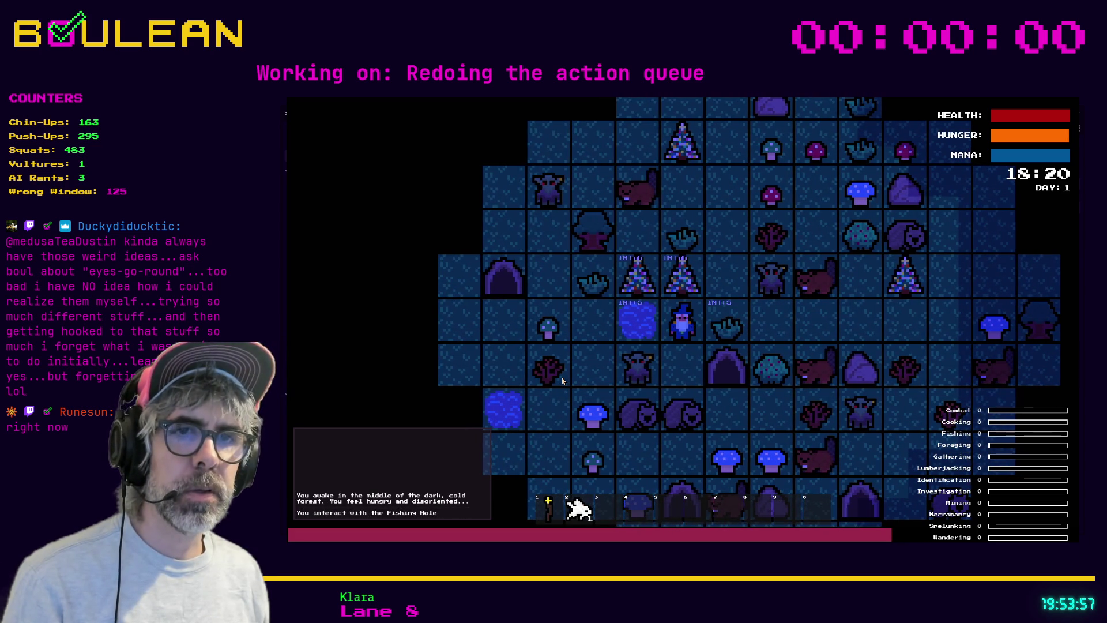
{"action": "key", "text": "Left"}
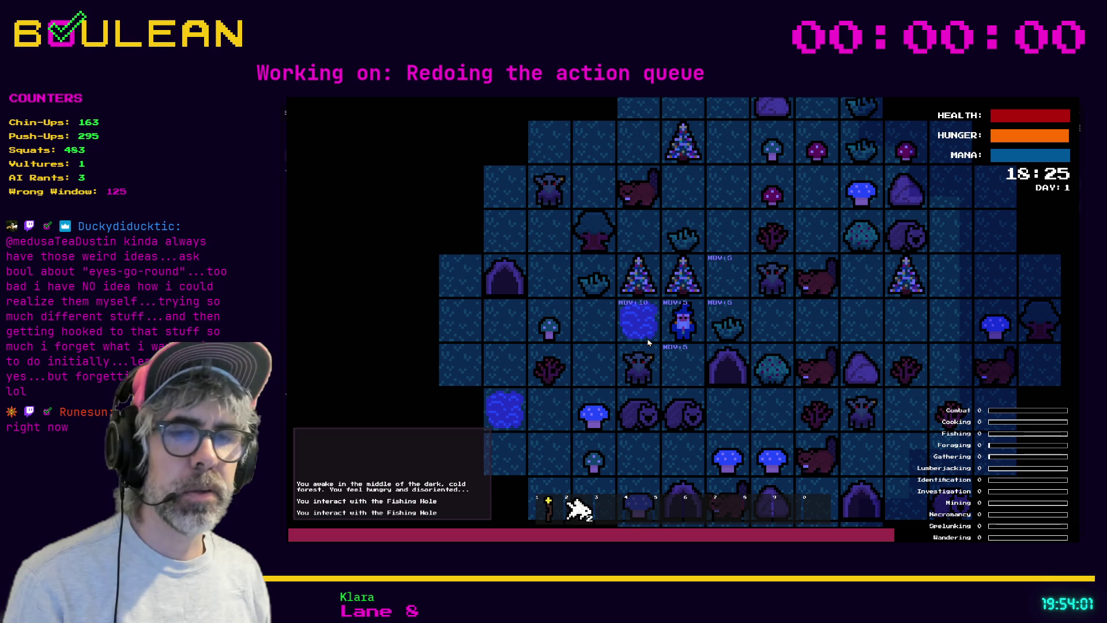
{"action": "key", "text": "F8"}
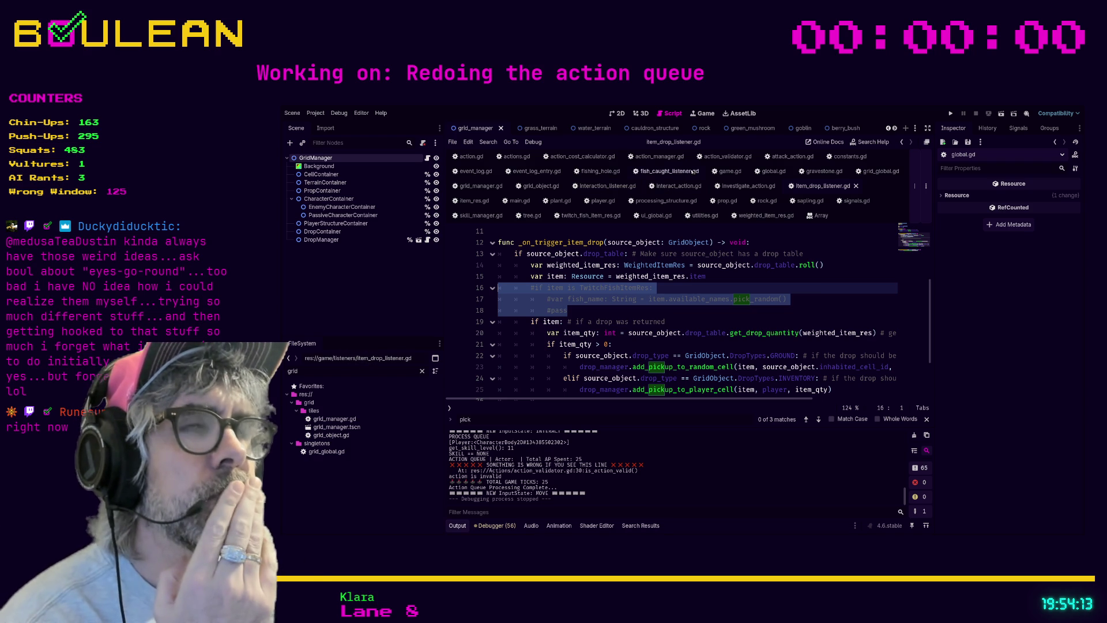
Step: Bookmark the drop_collected emit on line 448 of player.gd and jump to its declaration in signals.gd
{"action": "left_click", "coordinate": [692, 311]}
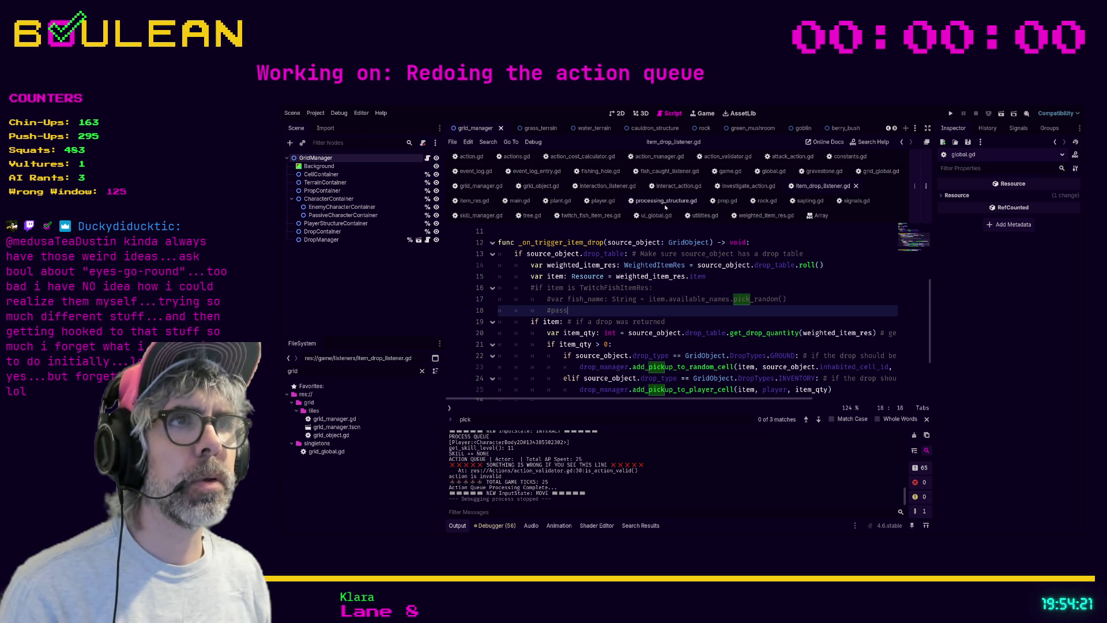
{"action": "left_click", "coordinate": [603, 200]}
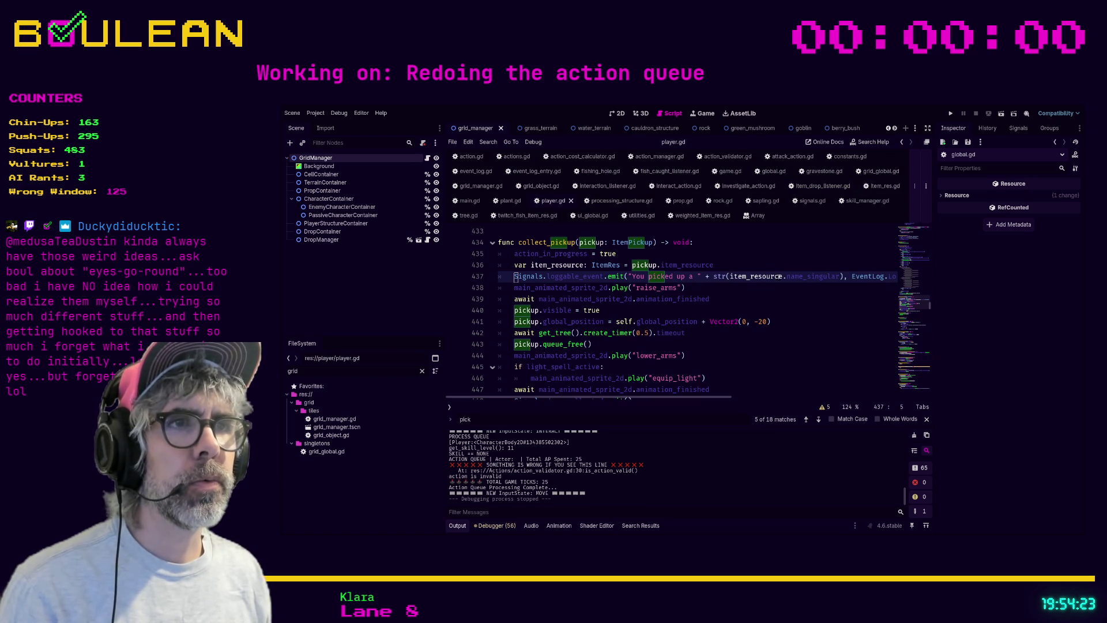
{"action": "left_click", "coordinate": [506, 277]}
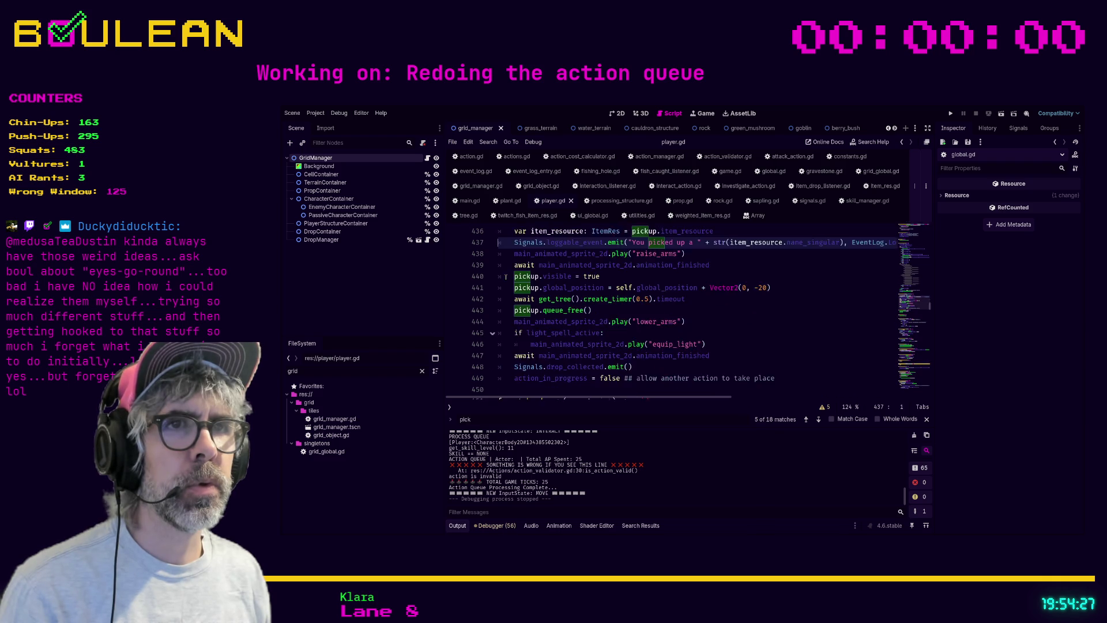
{"action": "scroll", "coordinate": [507, 299], "scroll_direction": "down", "scroll_amount": 2}
{"action": "left_click", "coordinate": [507, 331]}
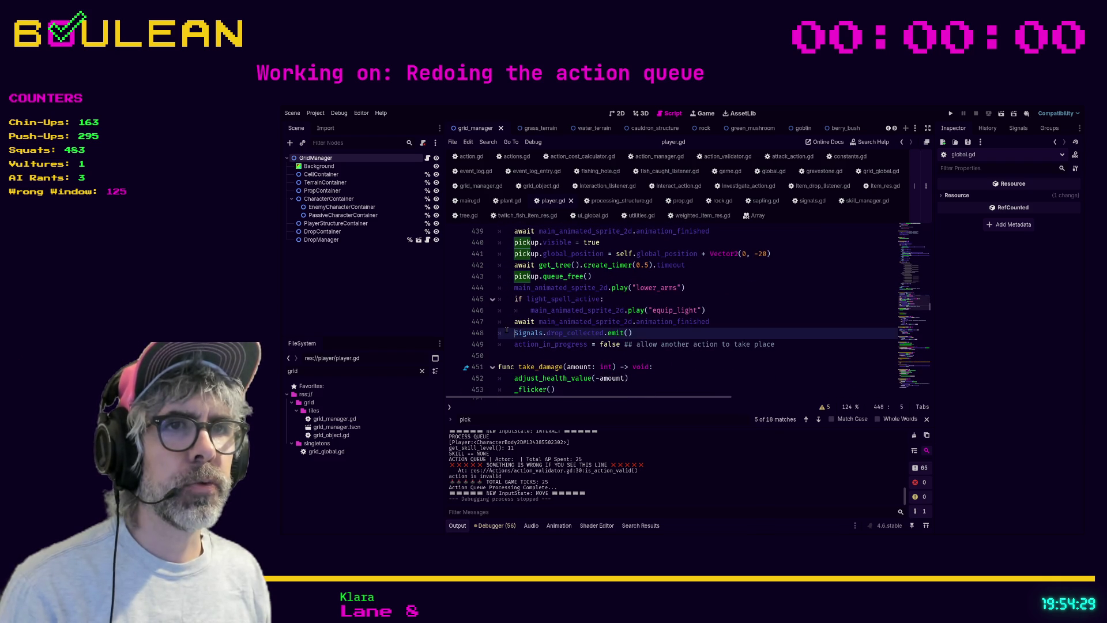
{"action": "key", "text": "ctrl+alt+b"}
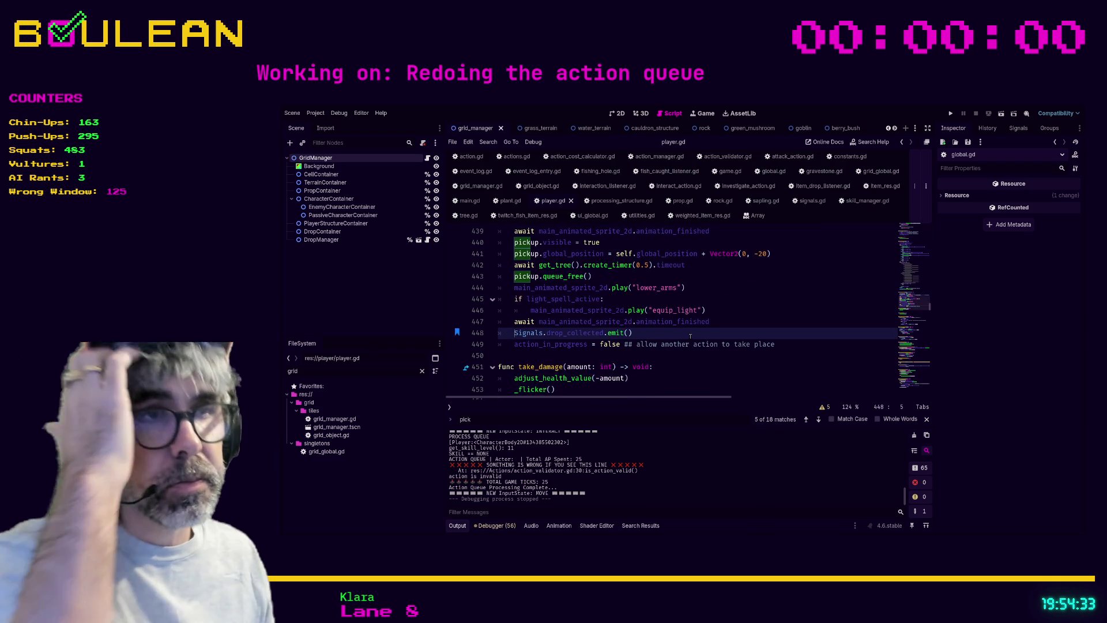
{"action": "left_click", "coordinate": [569, 333], "text": "ctrl"}
{"action": "scroll", "coordinate": [613, 301], "scroll_direction": "down", "scroll_amount": 12}
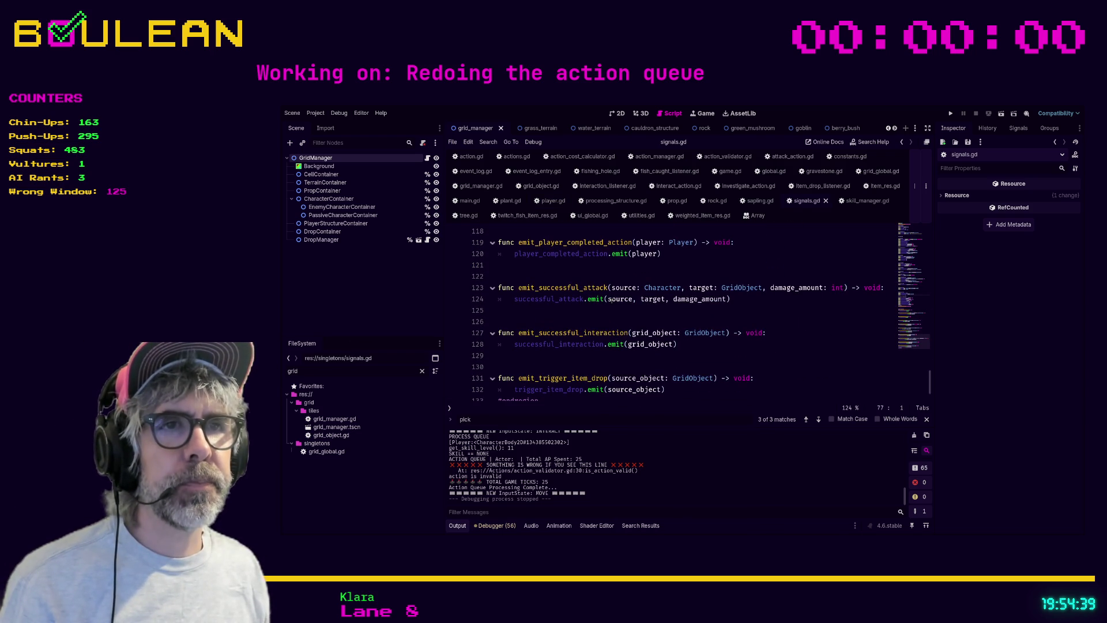
Step: Add an emit_drop_collected() -> void function calling drop_collected.emit() in signals.gd and save
{"action": "scroll", "coordinate": [610, 299], "scroll_direction": "up", "scroll_amount": 4}
{"action": "scroll", "coordinate": [612, 301], "scroll_direction": "up", "scroll_amount": 4}
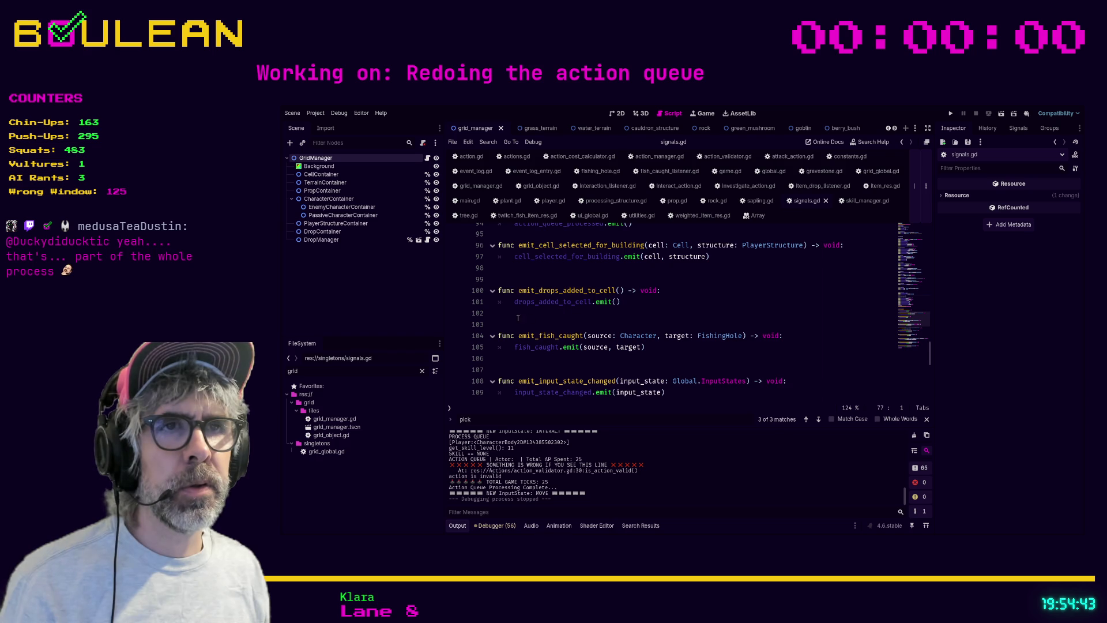
{"action": "left_click", "coordinate": [557, 317]}
{"action": "key", "text": "Return"}
{"action": "key", "text": "Return"}
{"action": "key", "text": "Return"}
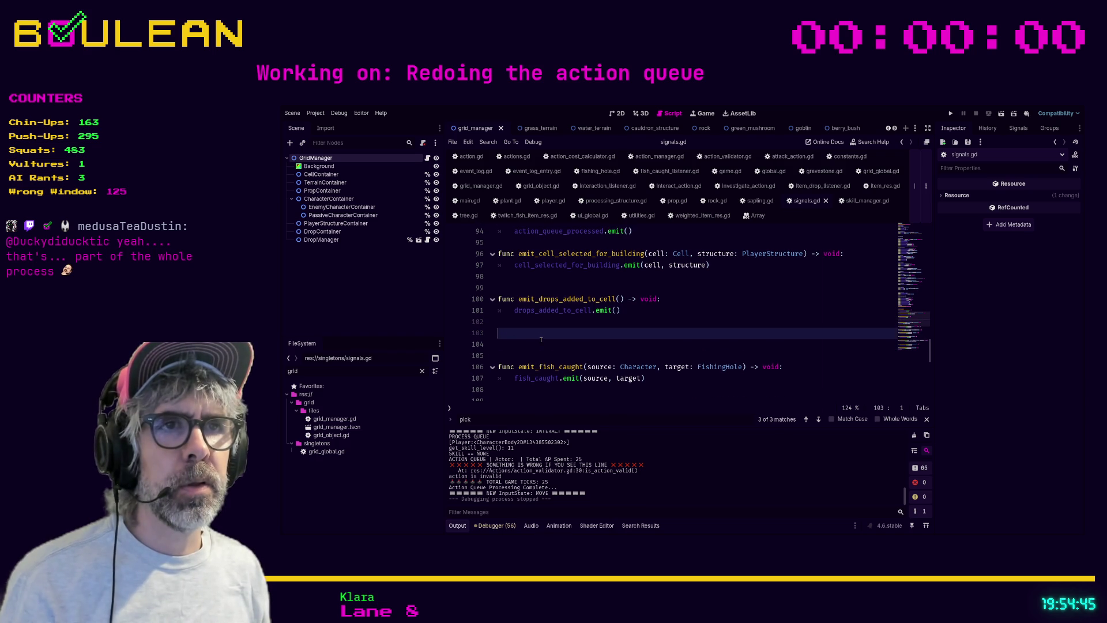
{"action": "type", "text": "func emit_d"}
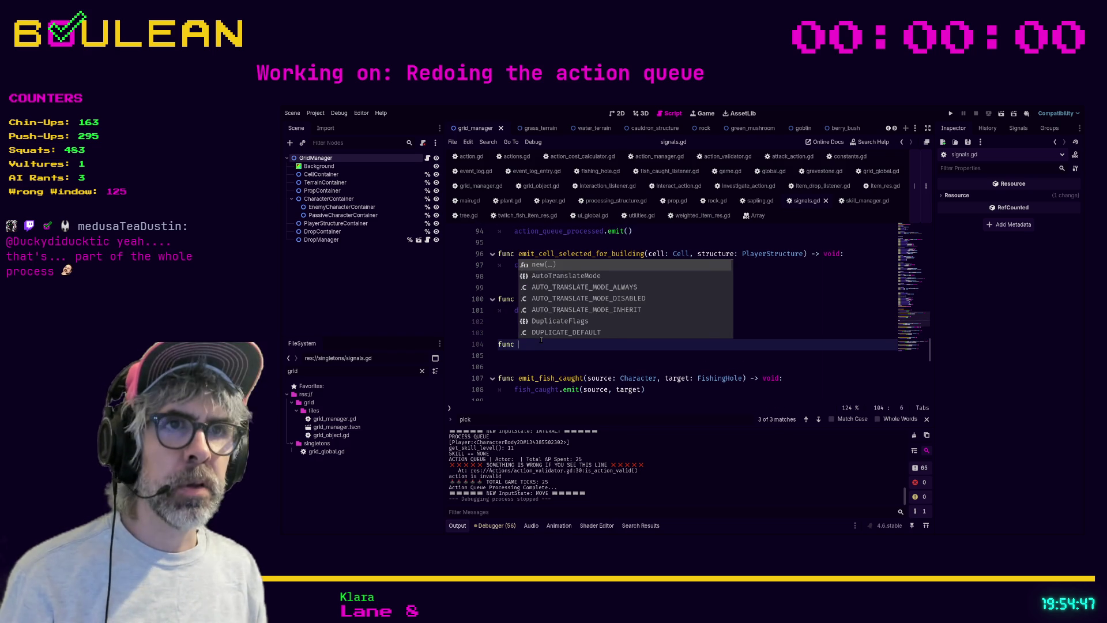
{"action": "type", "text": "rop_"}
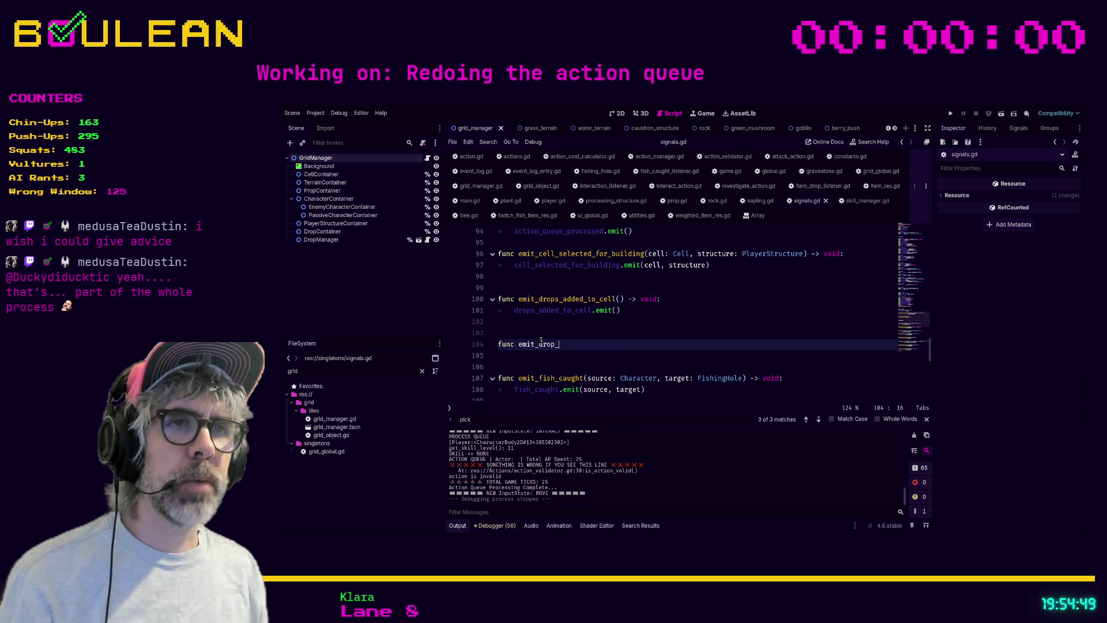
{"action": "type", "text": "collected() -> "}
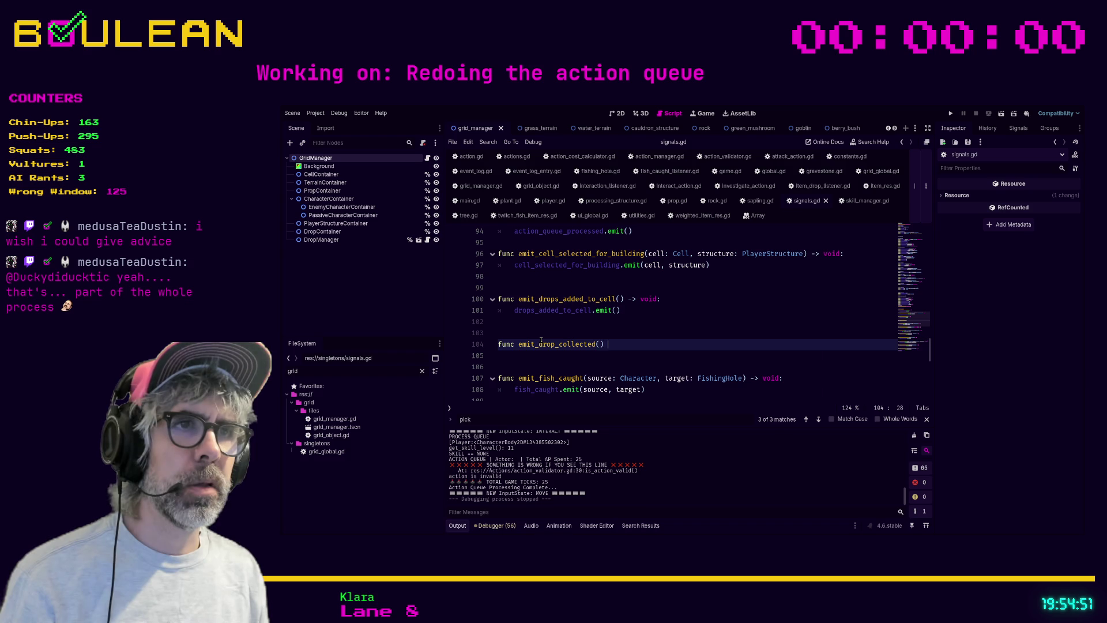
{"action": "type", "text": "void:"}
{"action": "key", "text": "Return"}
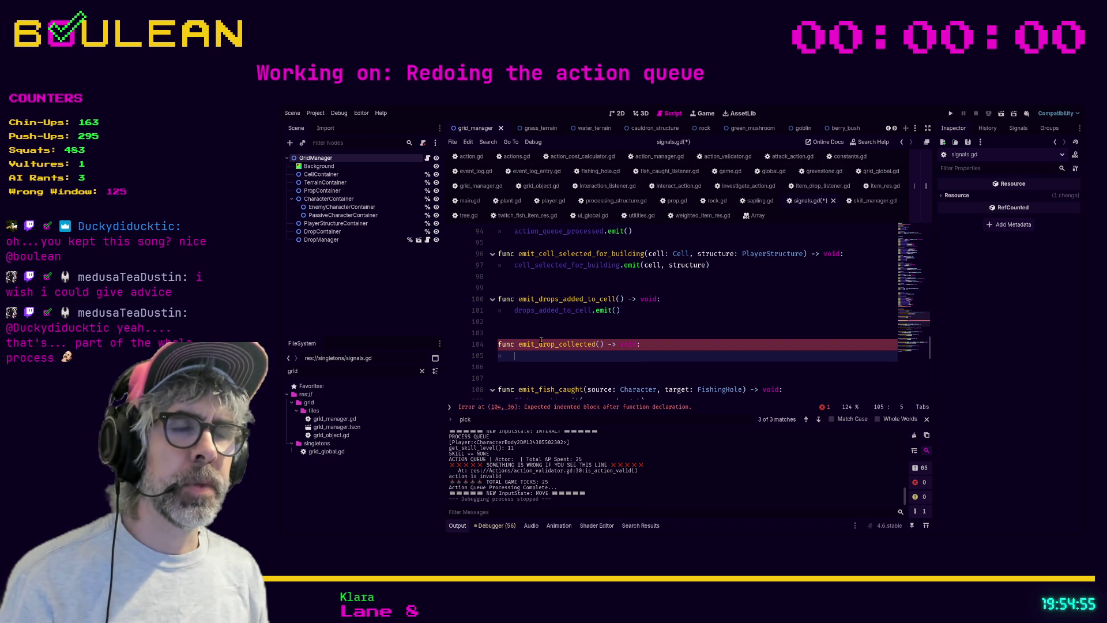
{"action": "type", "text": "drop_co"}
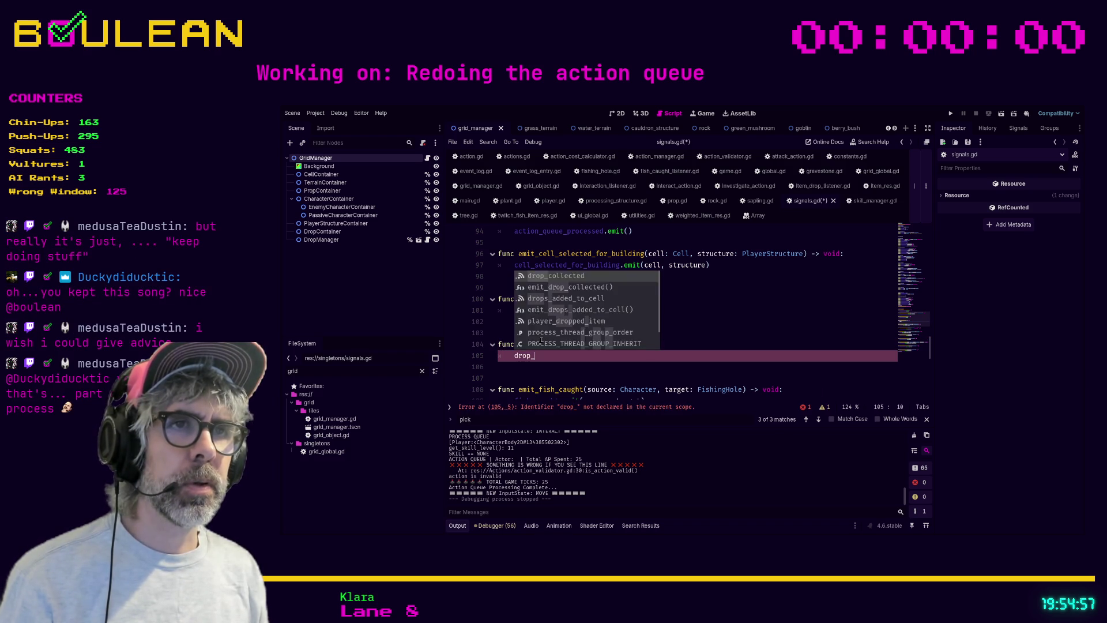
{"action": "key", "text": "Return"}
{"action": "type", "text": ".emit("}
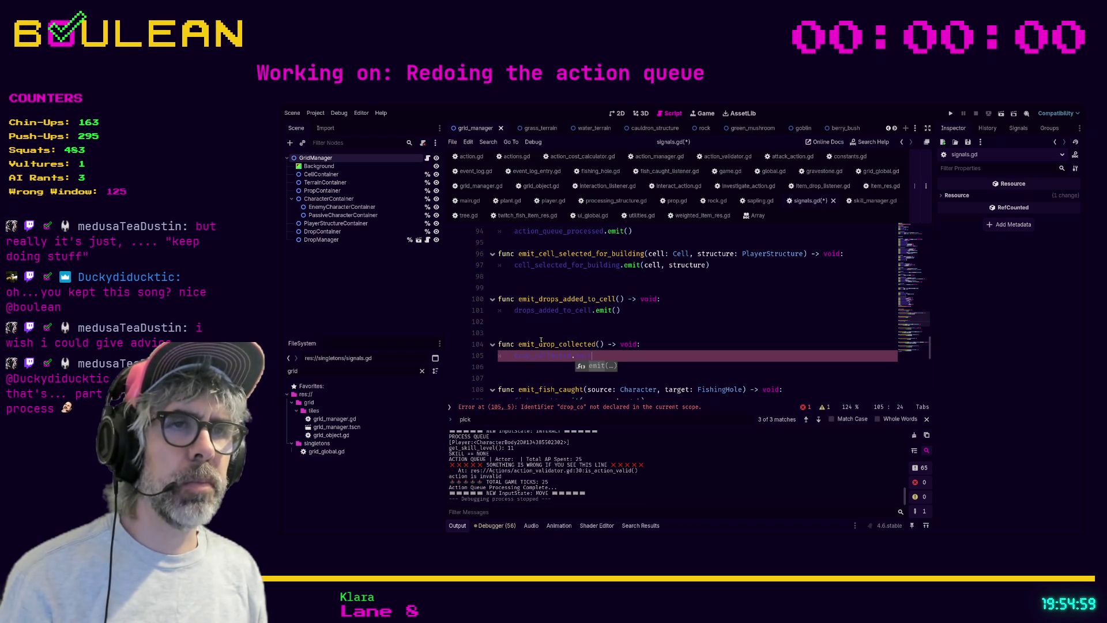
{"action": "left_click", "coordinate": [696, 349]}
{"action": "key", "text": "ctrl+s"}
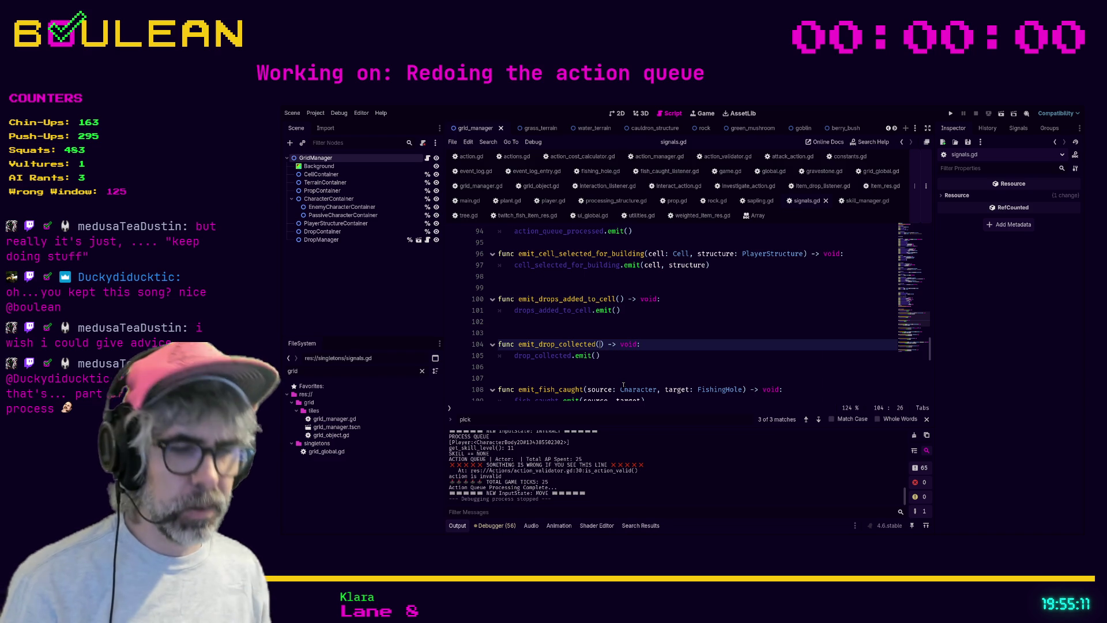
Step: Give emit_drop_collected a drop_name: String parameter and pass drop_name into the emit call
{"action": "type", "text": "drop_name: "}
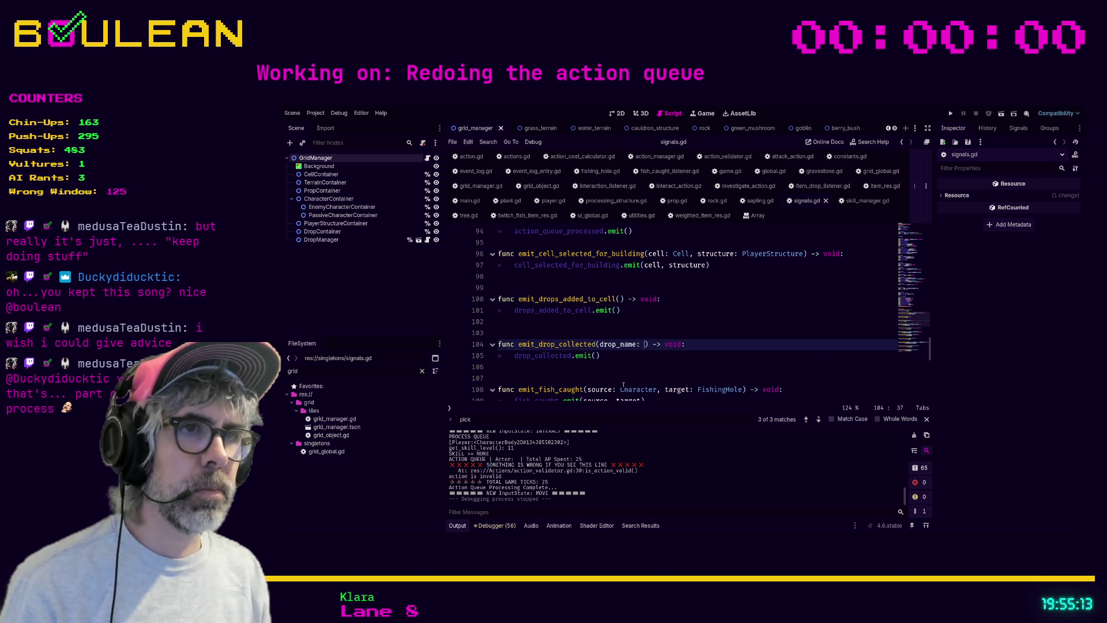
{"action": "type", "text": "String"}
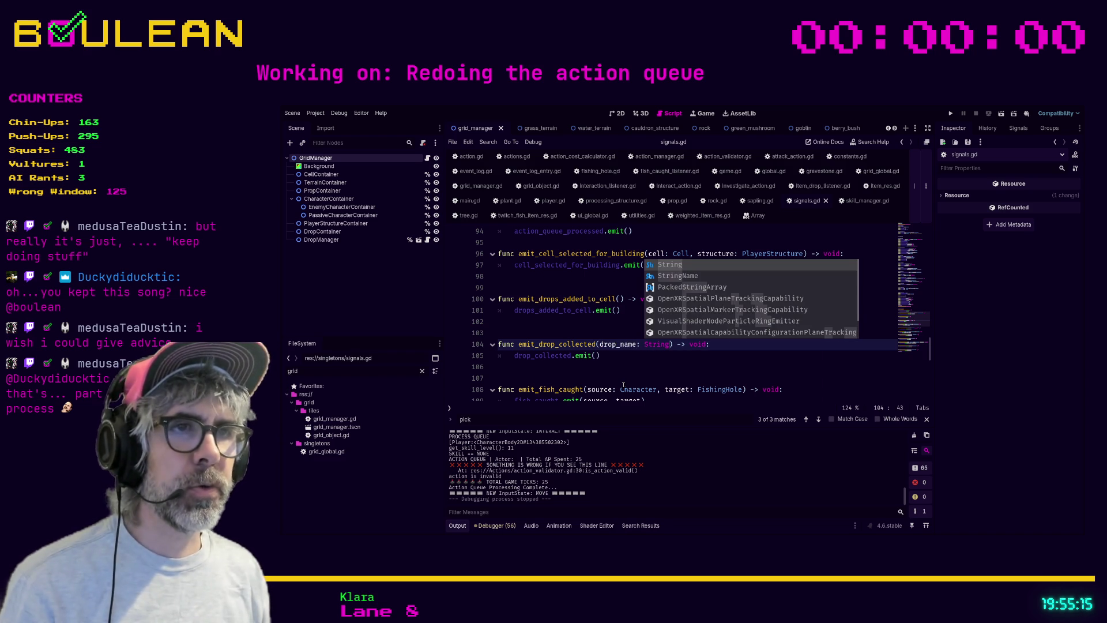
{"action": "left_click", "coordinate": [597, 356]}
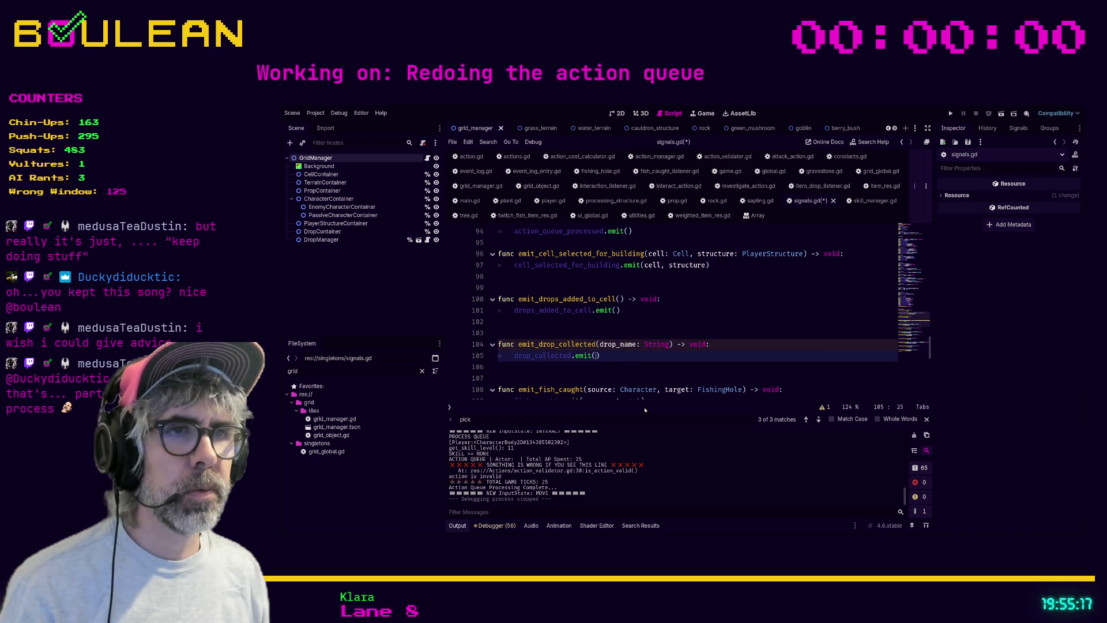
{"action": "type", "text": "drop_name"}
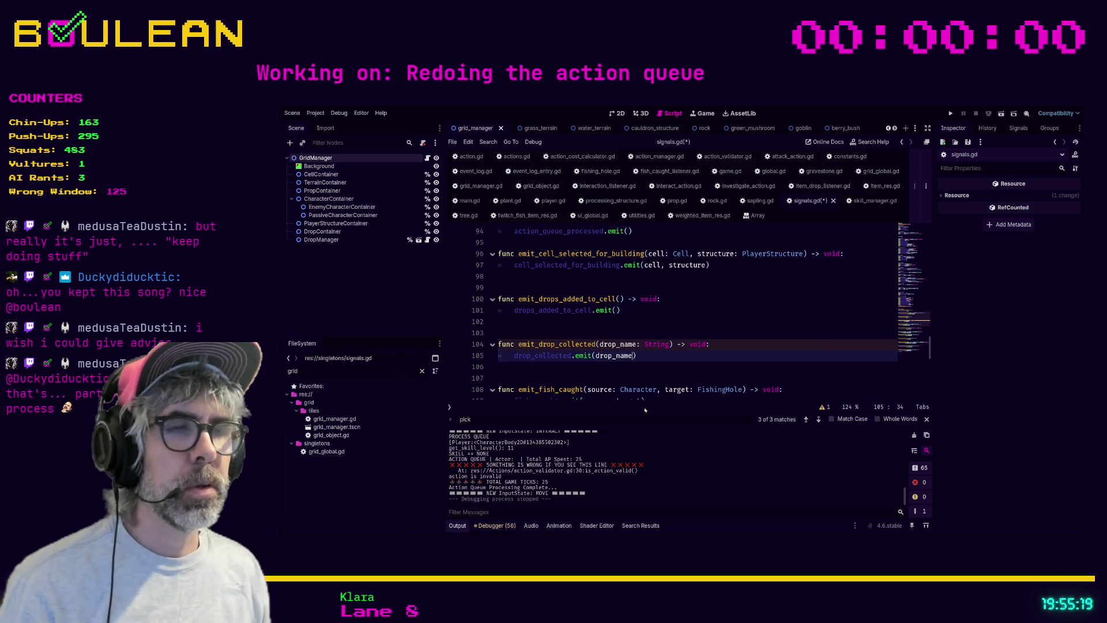
{"action": "left_click", "coordinate": [703, 367]}
{"action": "scroll", "coordinate": [702, 366], "scroll_direction": "down", "scroll_amount": 2}
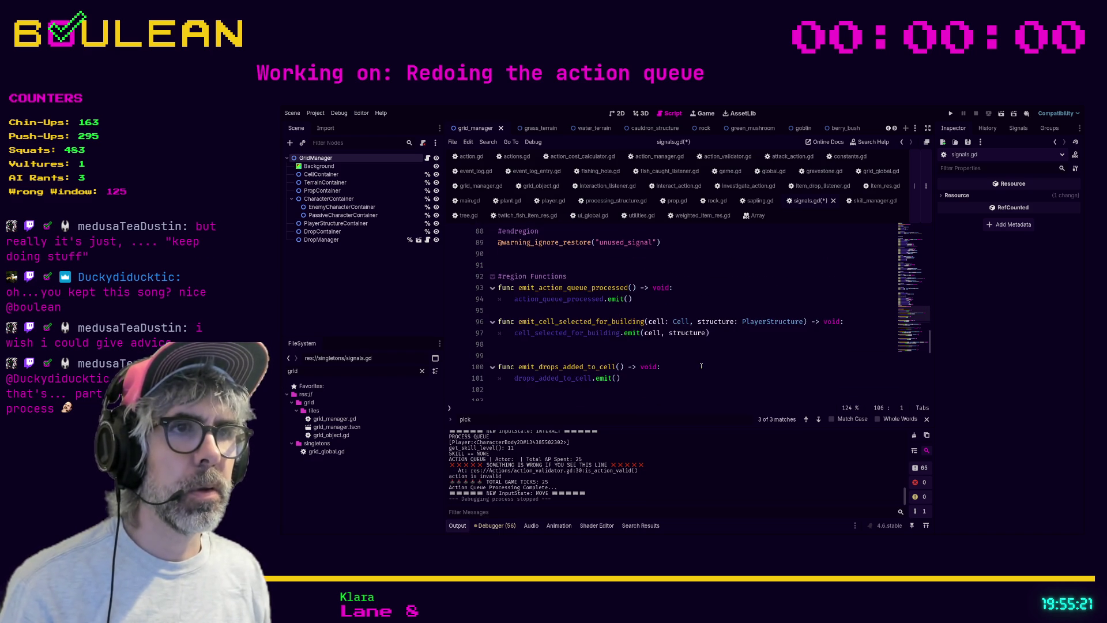
{"action": "scroll", "coordinate": [701, 365], "scroll_direction": "up", "scroll_amount": 20}
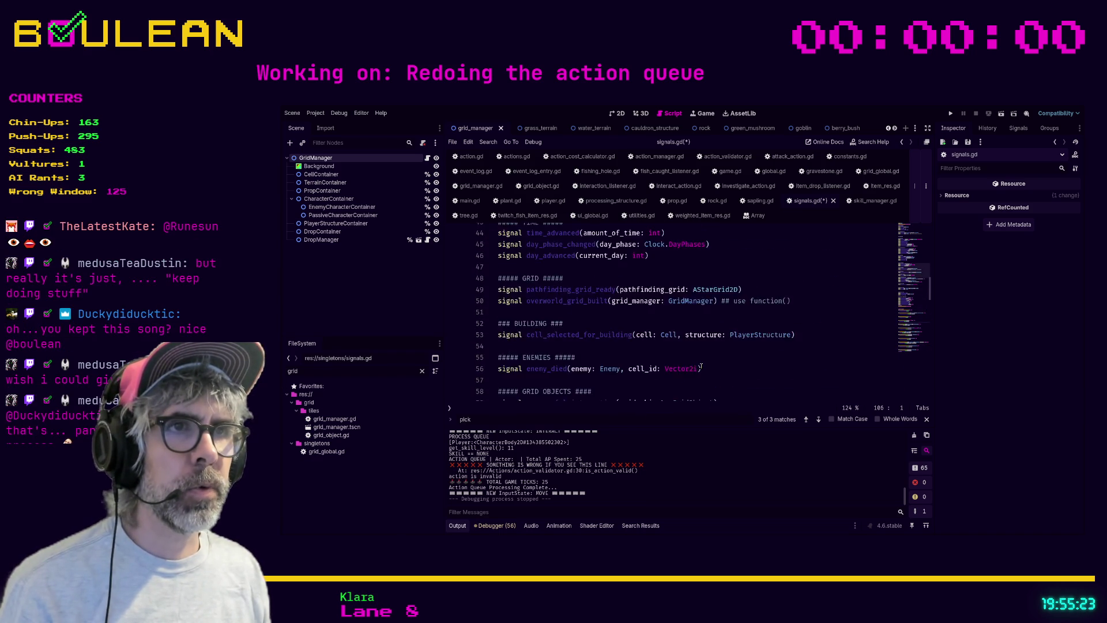
Step: Declare signal drop_collected(drop_name: String), save signals.gd, and search the project for drop_collected
{"action": "scroll", "coordinate": [701, 365], "scroll_direction": "up", "scroll_amount": 10}
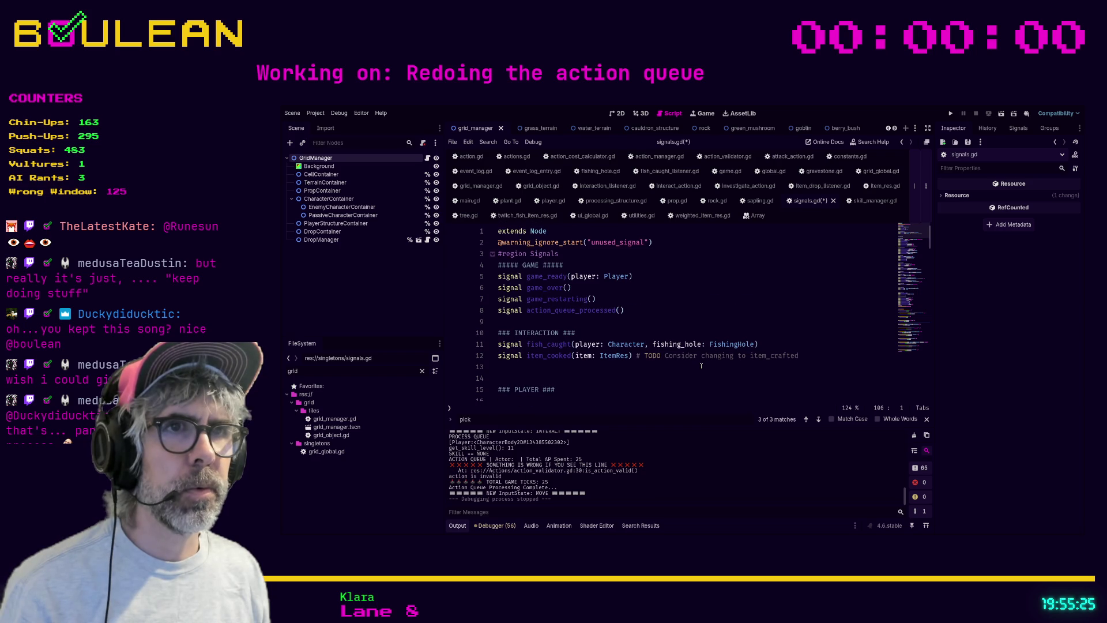
{"action": "left_click", "coordinate": [673, 315]}
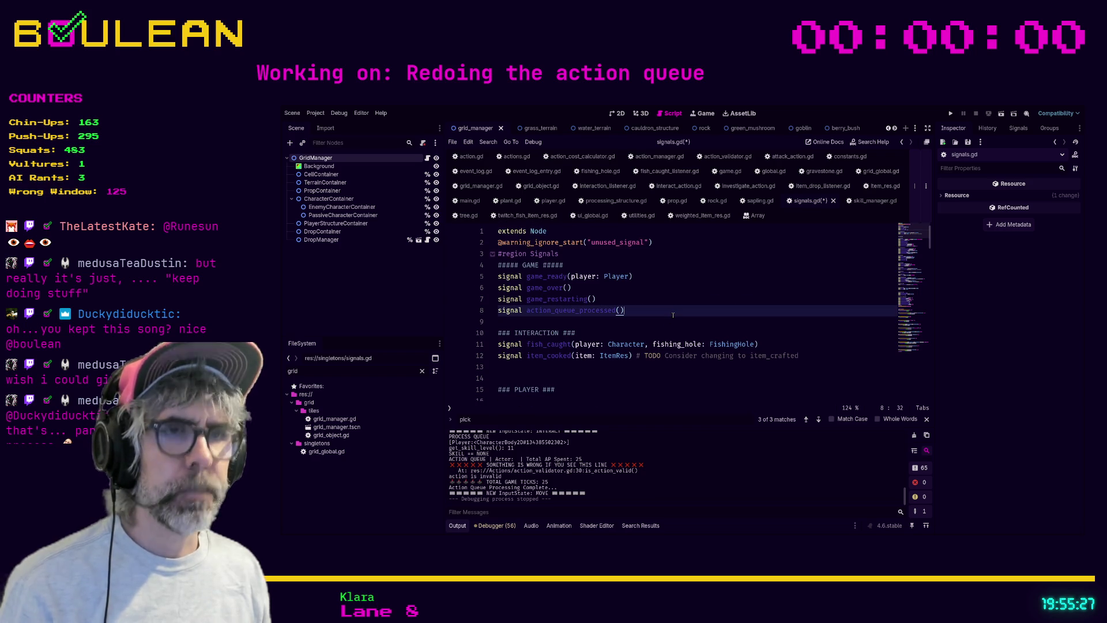
{"action": "key", "text": "ctrl+f"}
{"action": "type", "text": "drop_"}
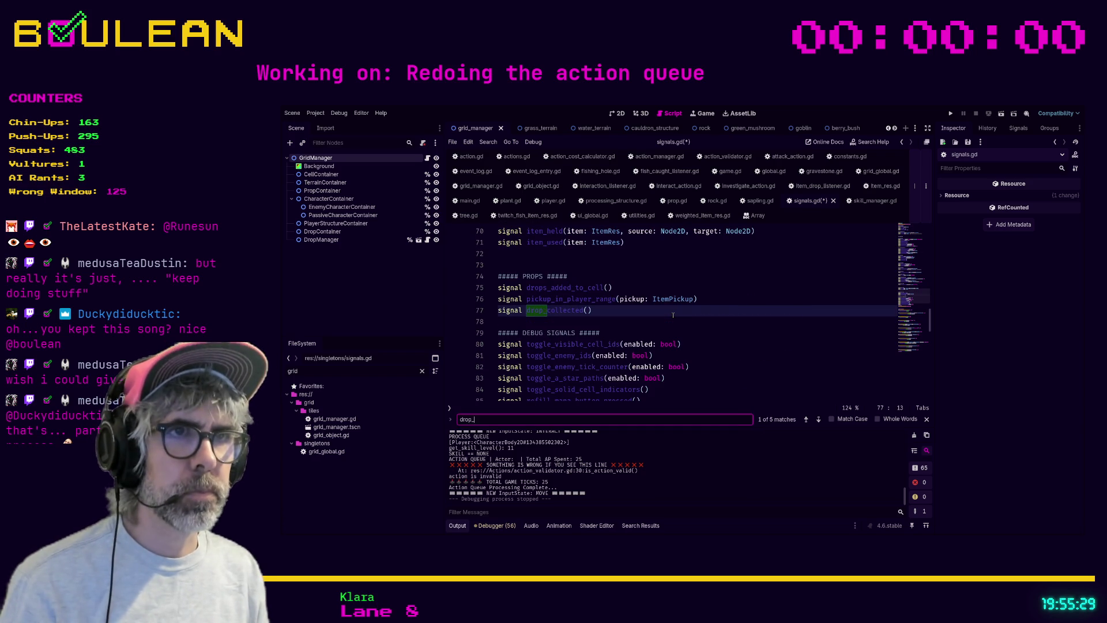
{"action": "type", "text": "collec"}
{"action": "left_click", "coordinate": [589, 310]}
{"action": "type", "text": "d"}
{"action": "type", "text": "_name: Strin"}
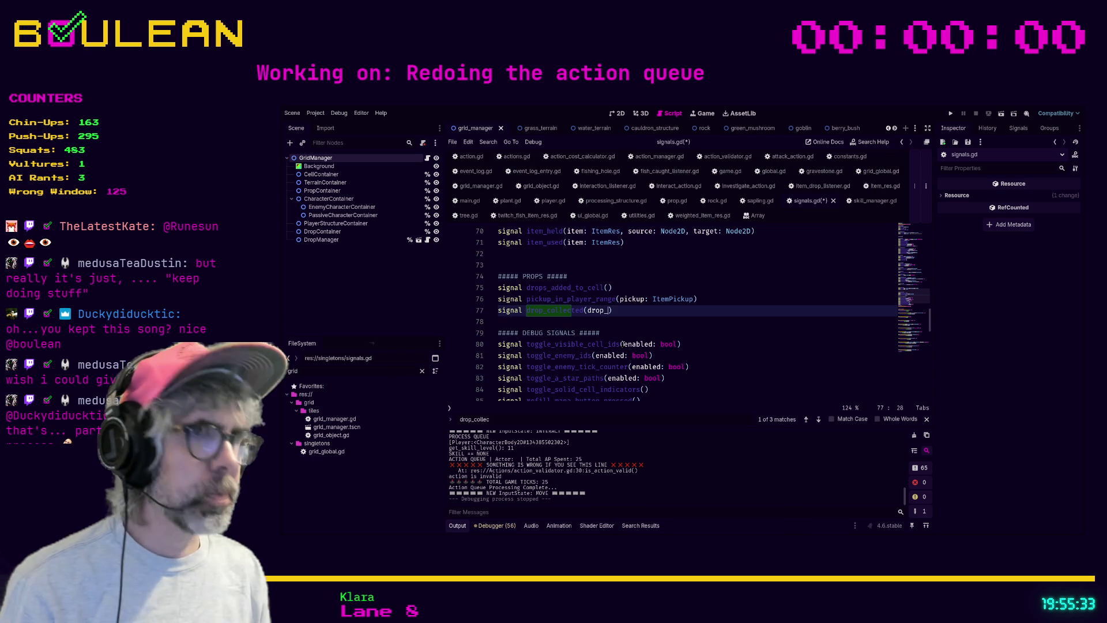
{"action": "type", "text": "g"}
{"action": "key", "text": "ctrl+s"}
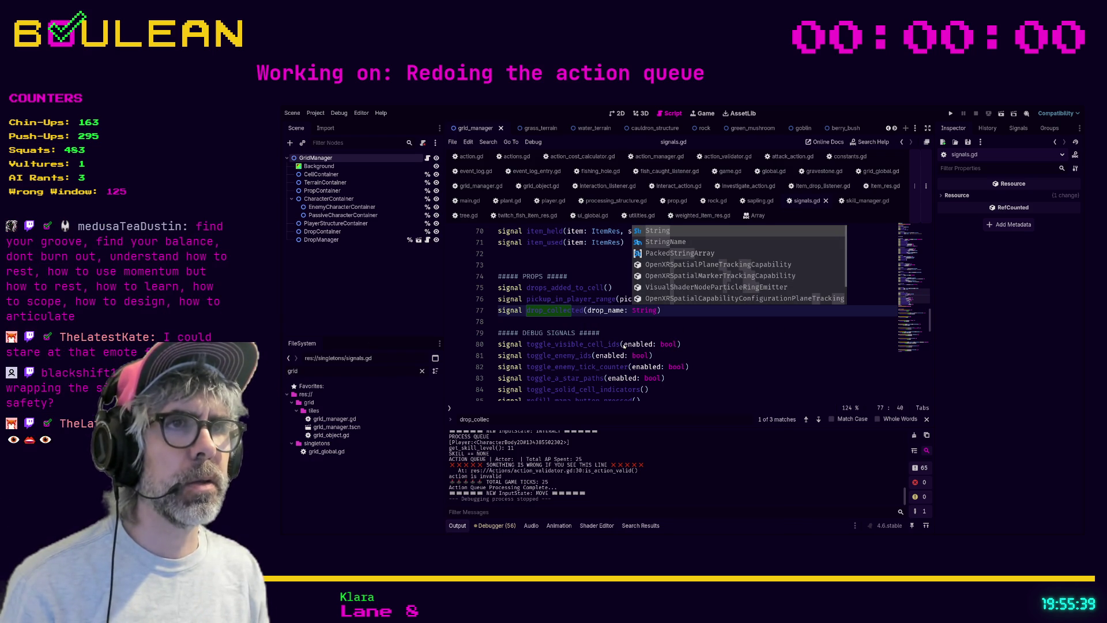
{"action": "key", "text": "ctrl+shift+f"}
{"action": "key", "text": "Return"}
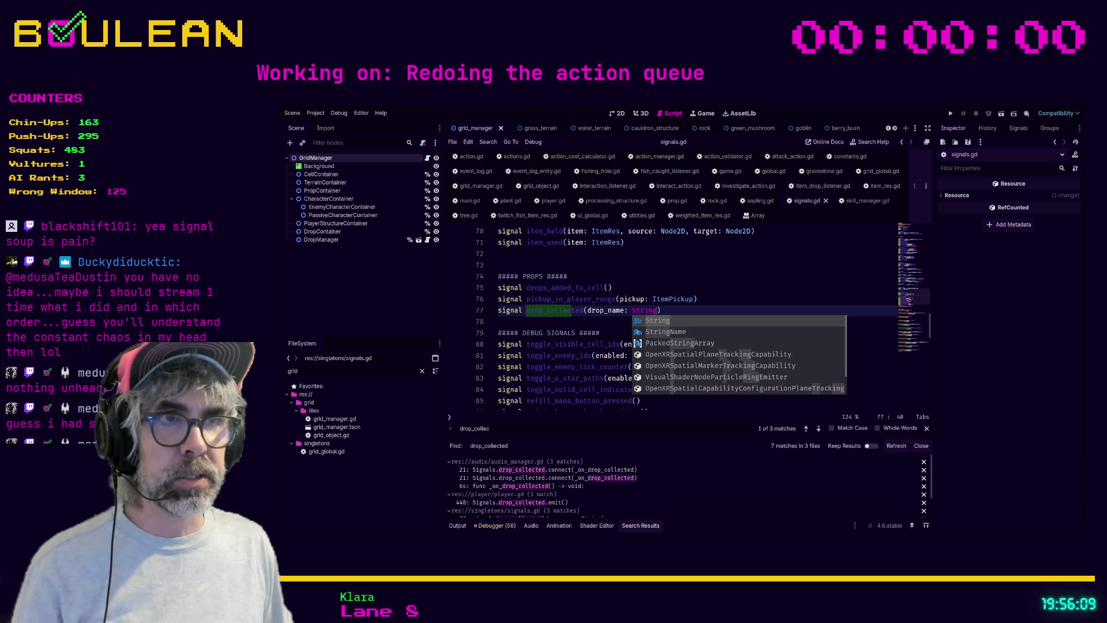
{"action": "left_click", "coordinate": [539, 325]}
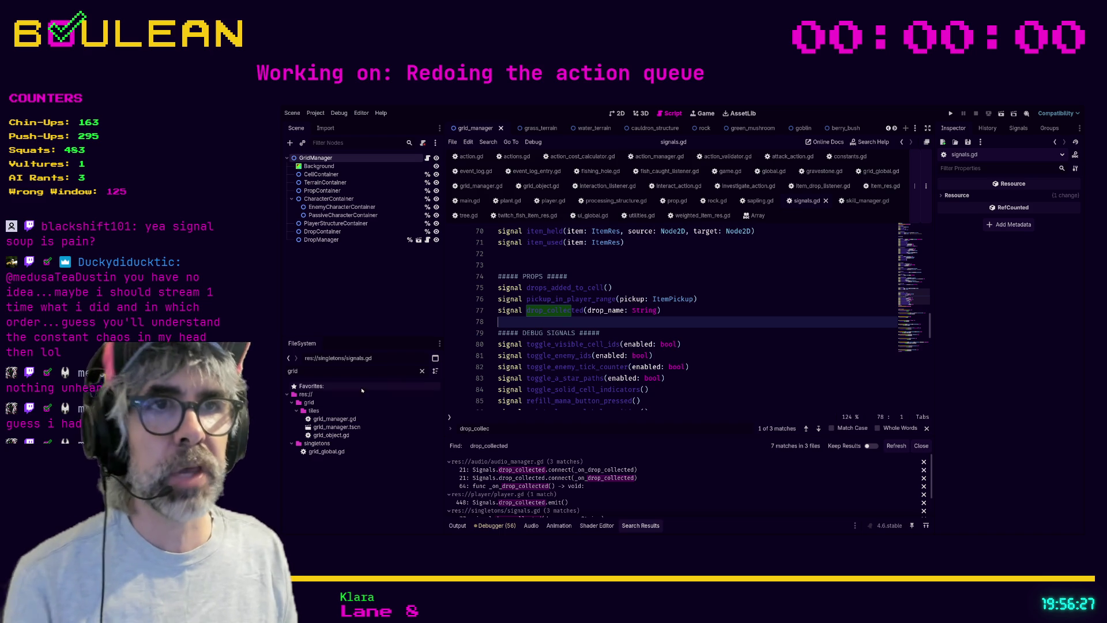
{"action": "scroll", "coordinate": [613, 346], "scroll_direction": "down", "scroll_amount": 2}
{"action": "scroll", "coordinate": [613, 346], "scroll_direction": "down", "scroll_amount": 12}
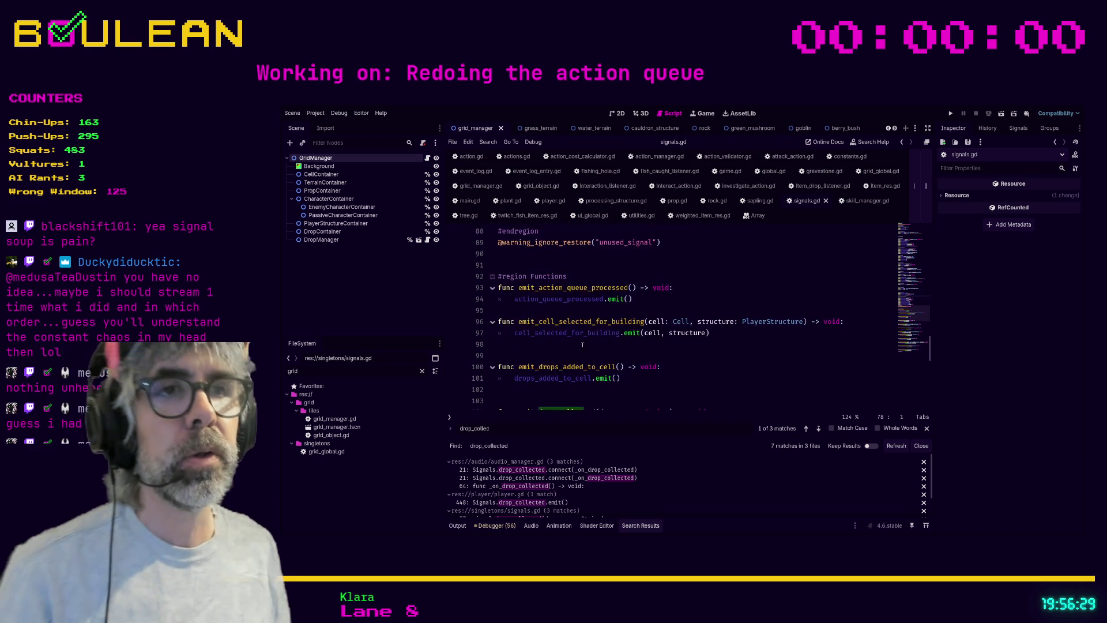
{"action": "left_click", "coordinate": [525, 387]}
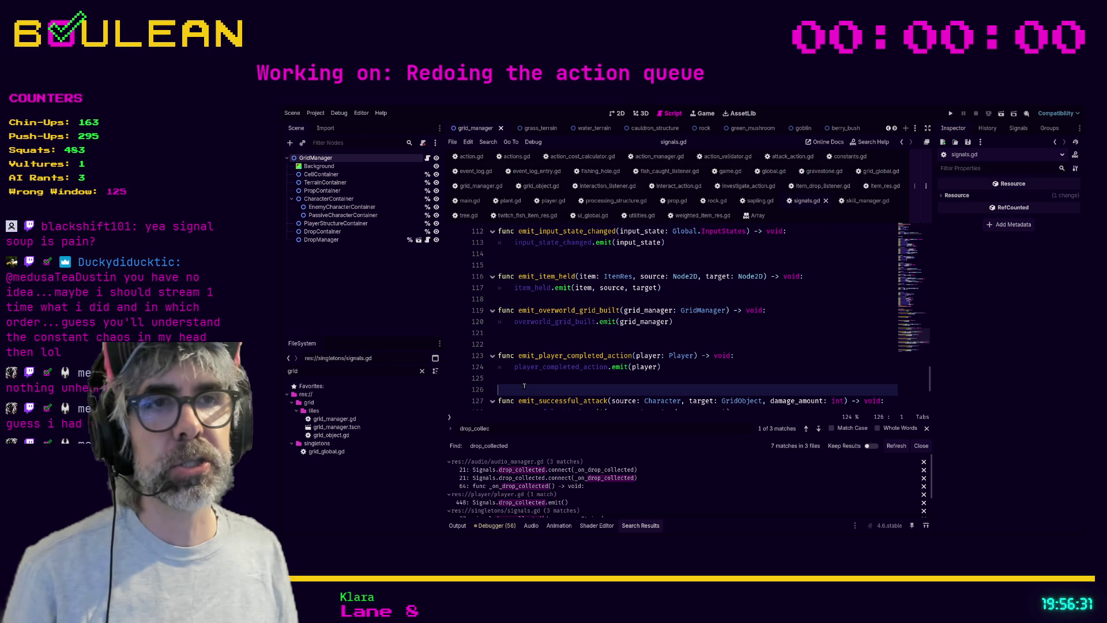
{"action": "left_click_drag", "start_coordinate": [525, 344], "coordinate": [513, 312]}
{"action": "left_click", "coordinate": [513, 310]}
{"action": "scroll", "coordinate": [653, 328], "scroll_direction": "up", "scroll_amount": 11}
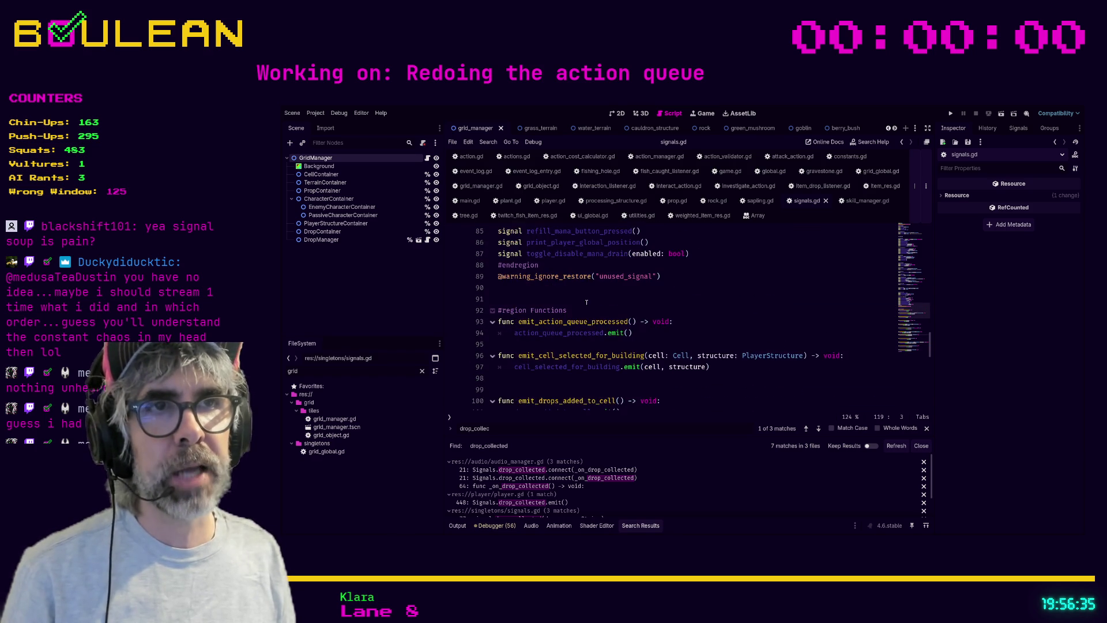
{"action": "scroll", "coordinate": [653, 329], "scroll_direction": "up", "scroll_amount": 1}
{"action": "mouse_move", "coordinate": [690, 355]}
{"action": "left_mouse_down"}
{"action": "mouse_move", "coordinate": [634, 353]}
{"action": "mouse_move", "coordinate": [602, 304]}
{"action": "left_mouse_up"}
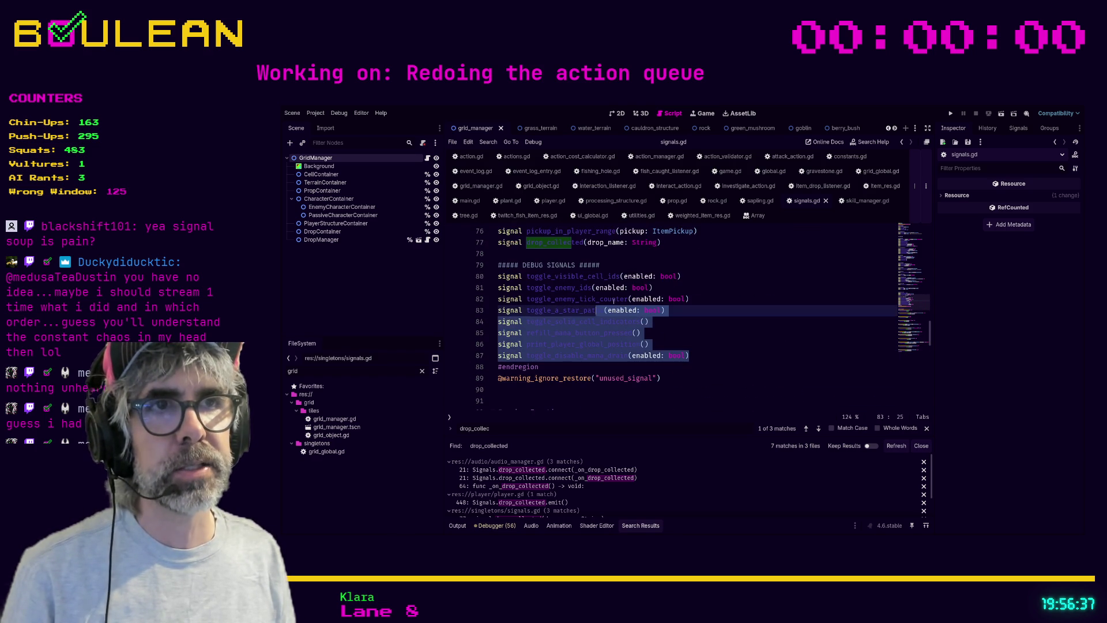
{"action": "scroll", "coordinate": [667, 327], "scroll_direction": "up", "scroll_amount": 3}
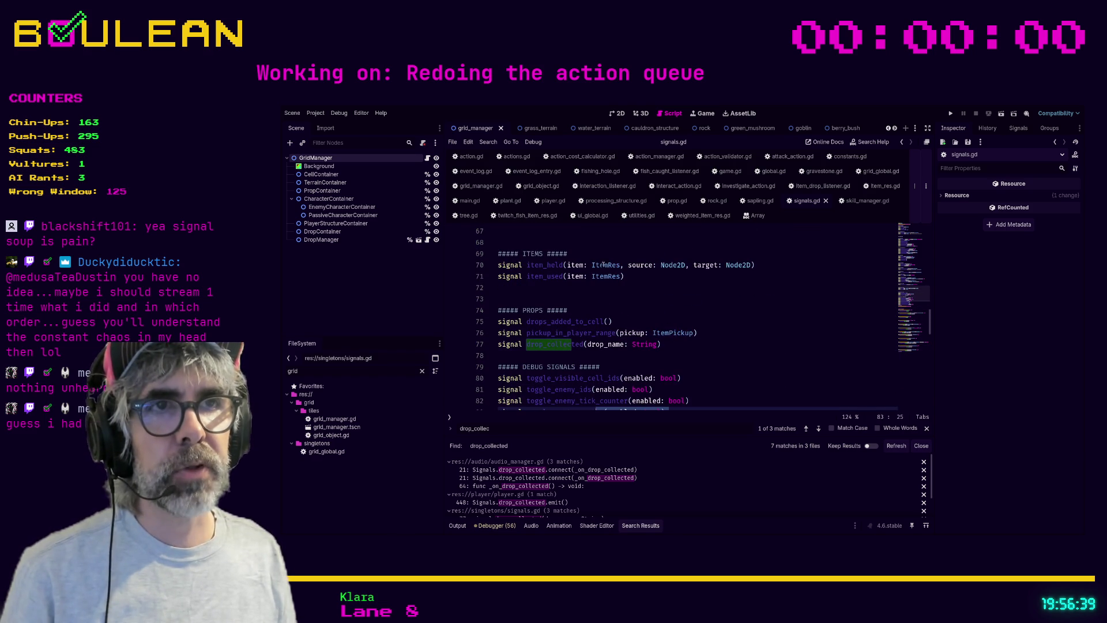
{"action": "scroll", "coordinate": [631, 310], "scroll_direction": "down", "scroll_amount": 8}
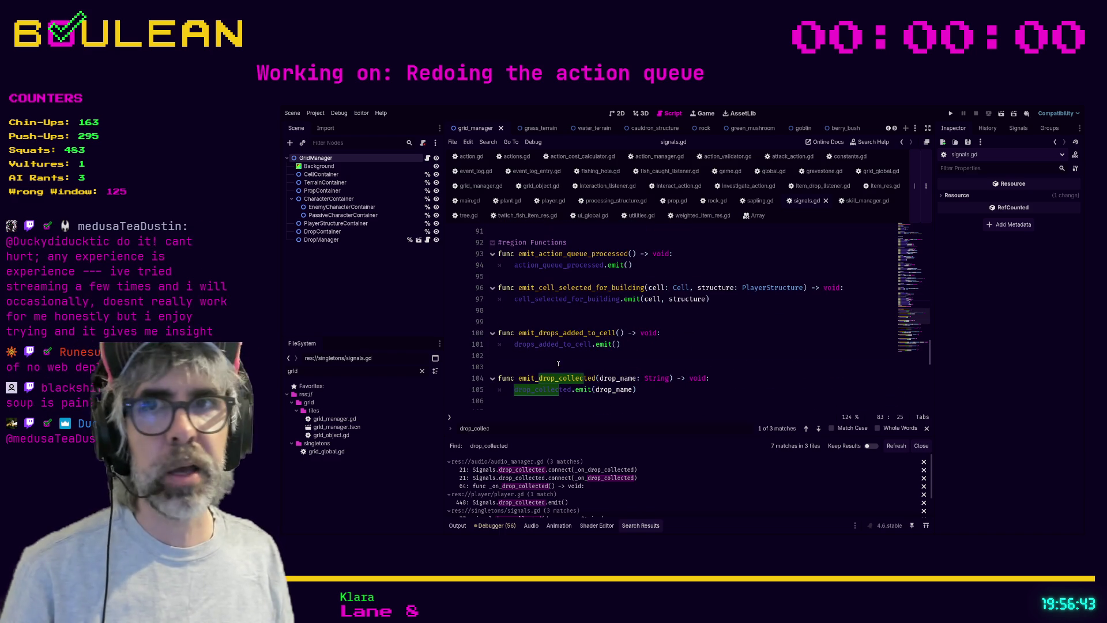
{"action": "left_click", "coordinate": [571, 366]}
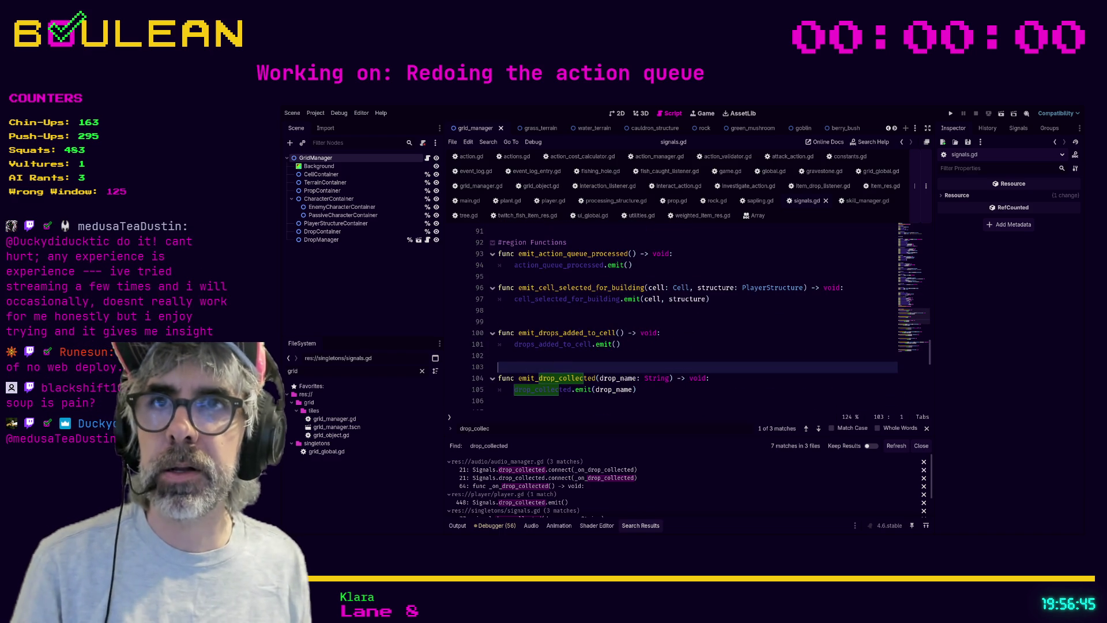